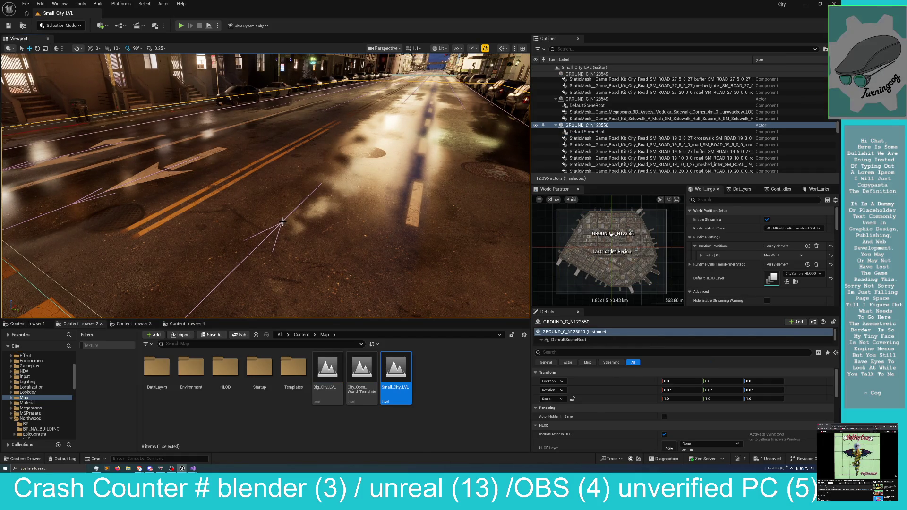
Frame the selected road, fly back to street level, and select the ZoneGraphData lanes.
key(f)
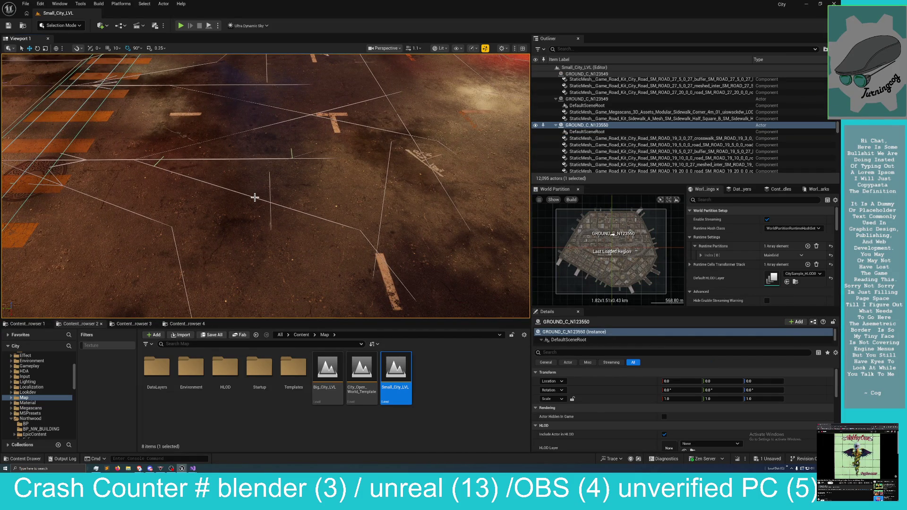
drag(255, 197, 255, 173)
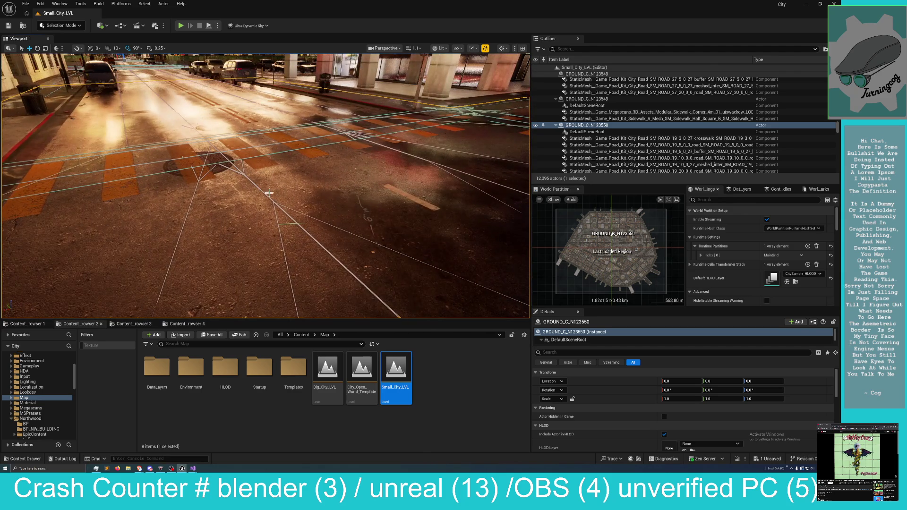
click(272, 202)
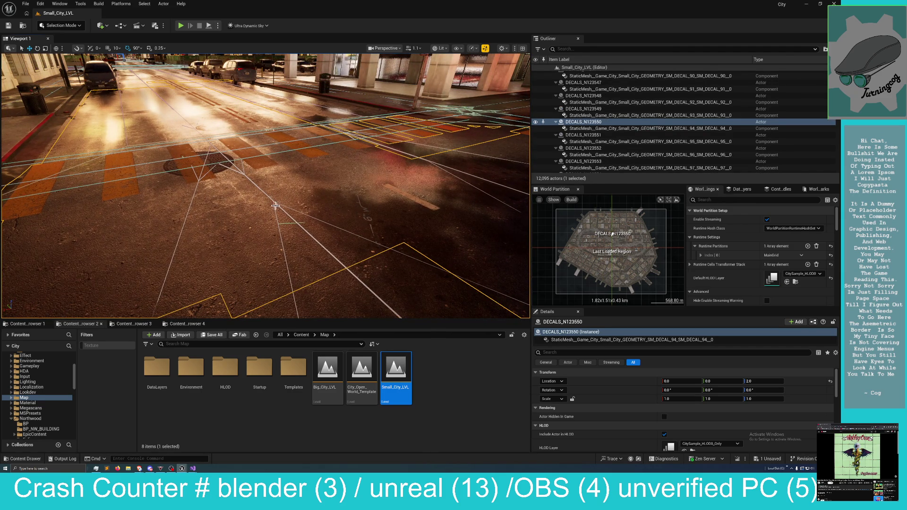
click(361, 282)
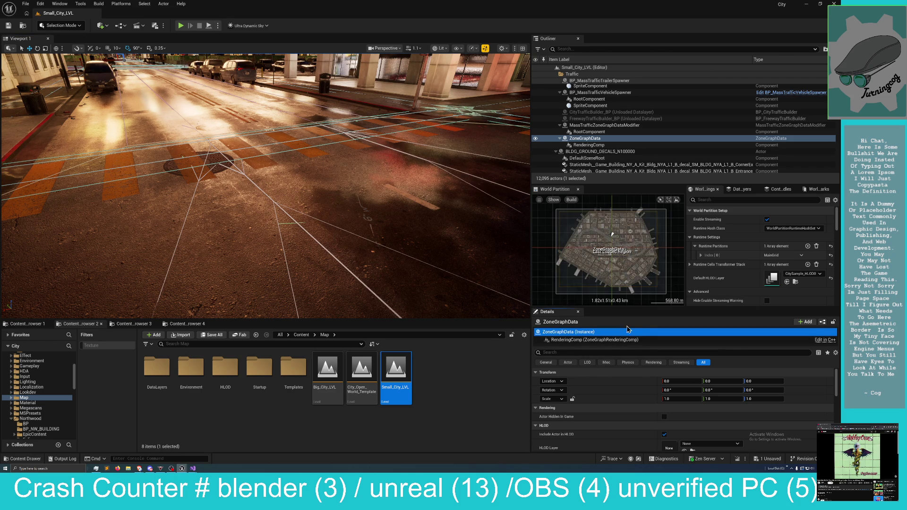
Shrink the World Partition map to a thin strip so the Details panel is taller.
drag(655, 310, 648, 93)
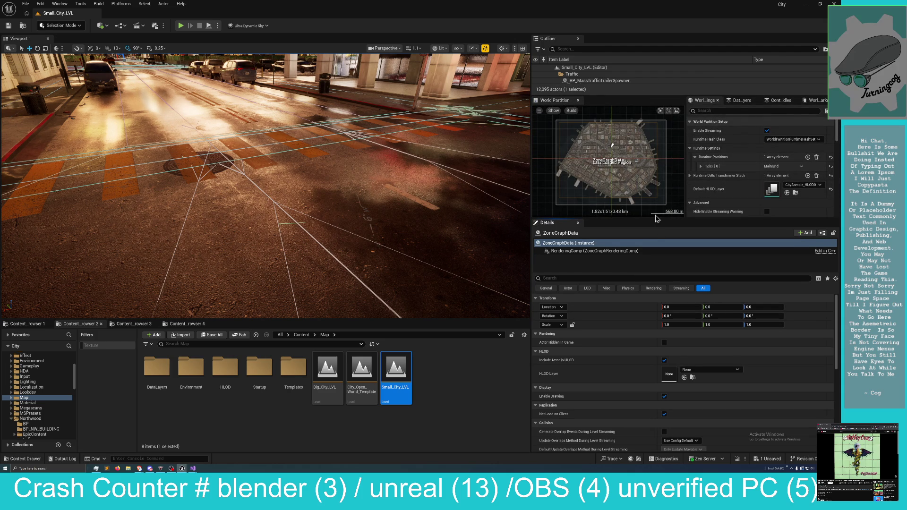
drag(654, 220, 652, 161)
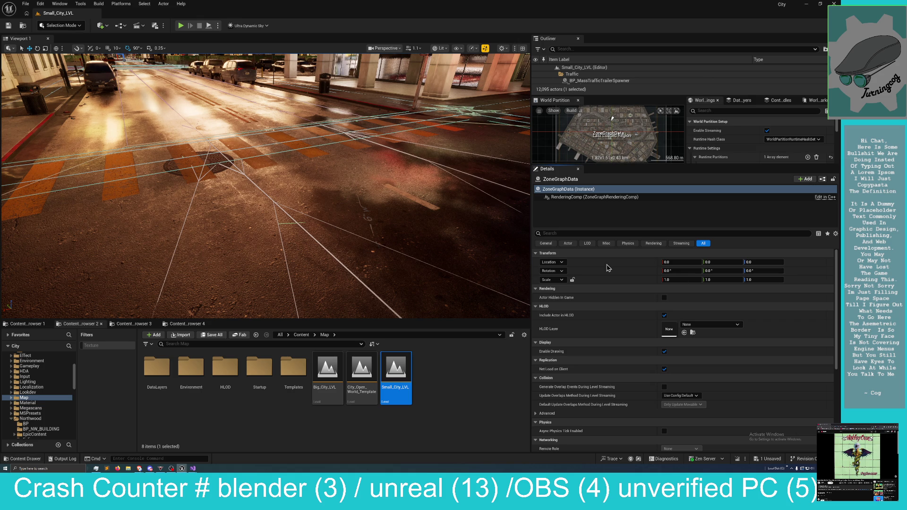
scroll(605, 289, down, 1)
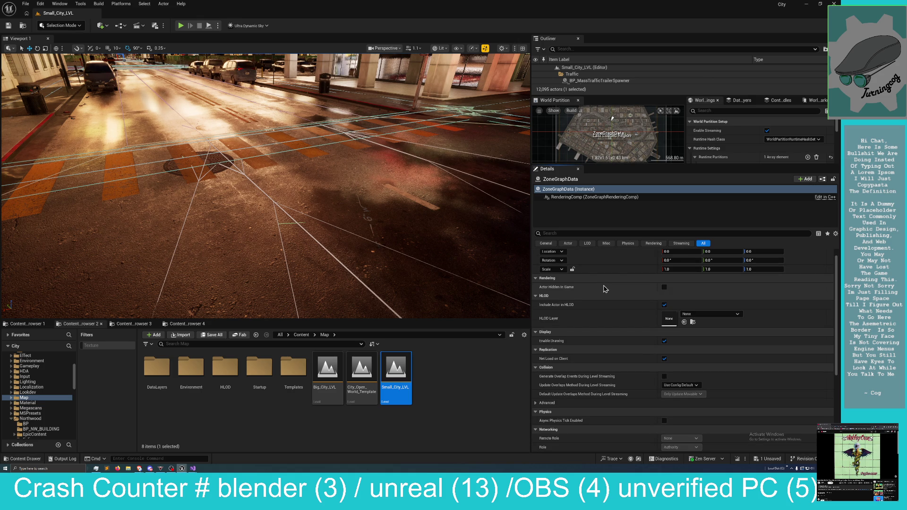
scroll(606, 289, up, 1)
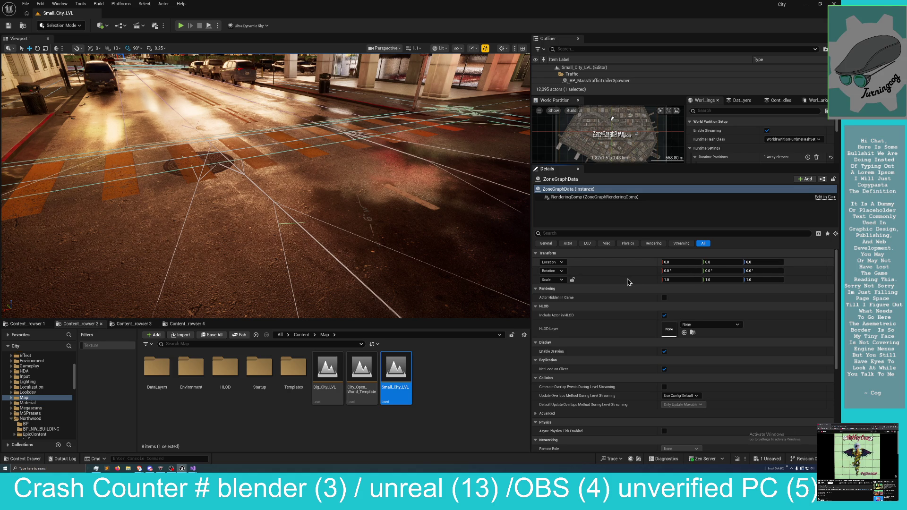
scroll(629, 282, down, 1)
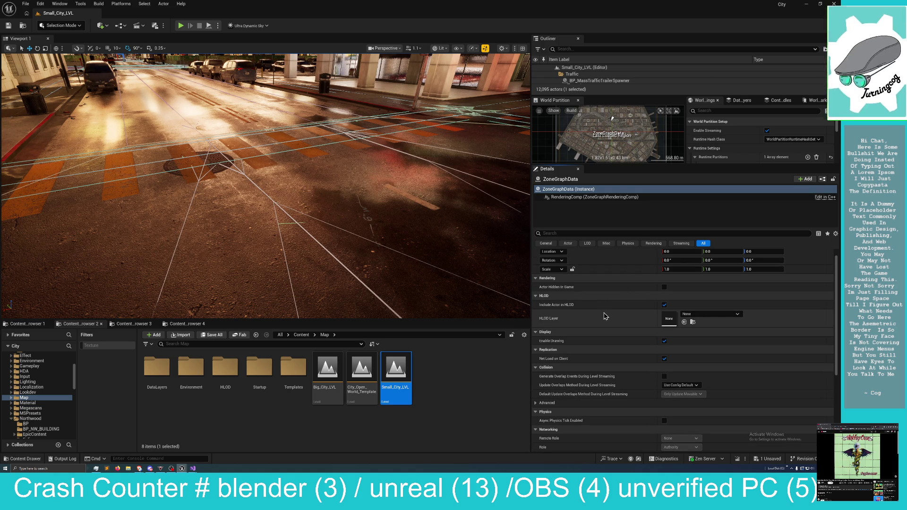
Scroll through ZoneGraphData's properties and expand its World Partition category.
scroll(594, 369, down, 1)
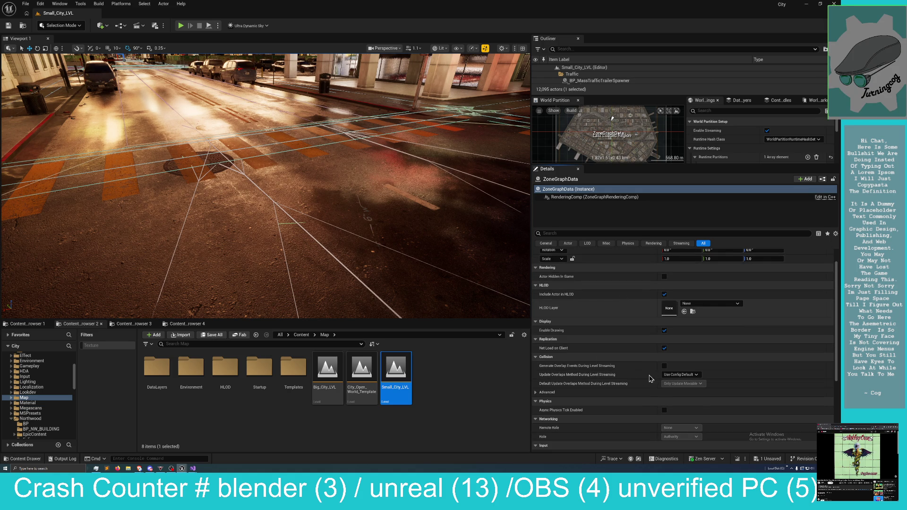
scroll(601, 375, down, 3)
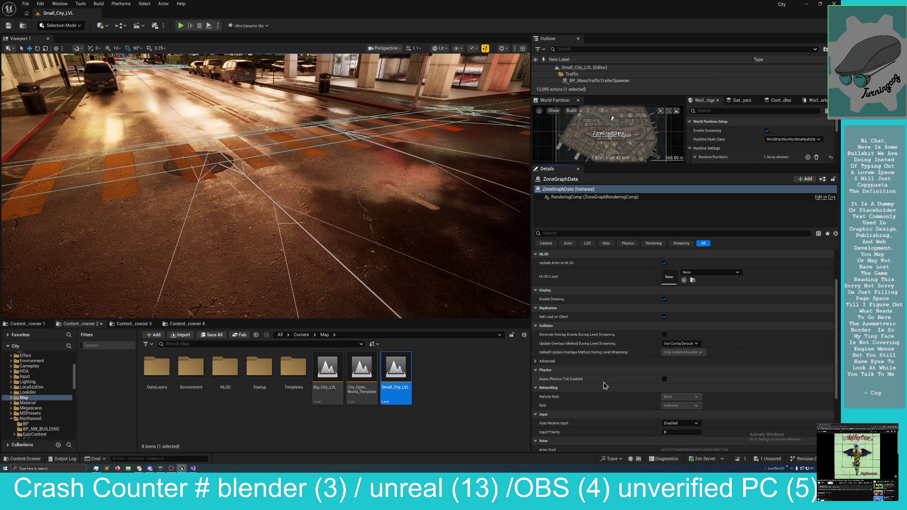
scroll(604, 386, down, 5)
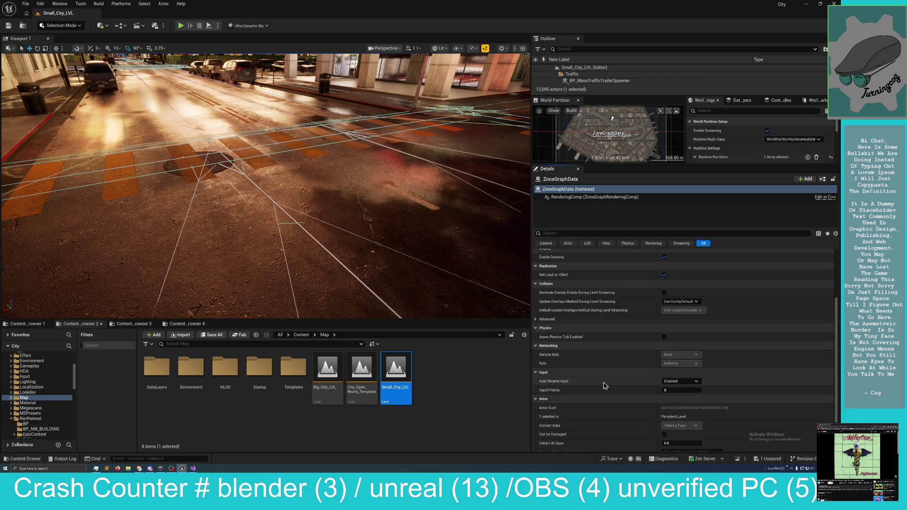
scroll(605, 386, down, 3)
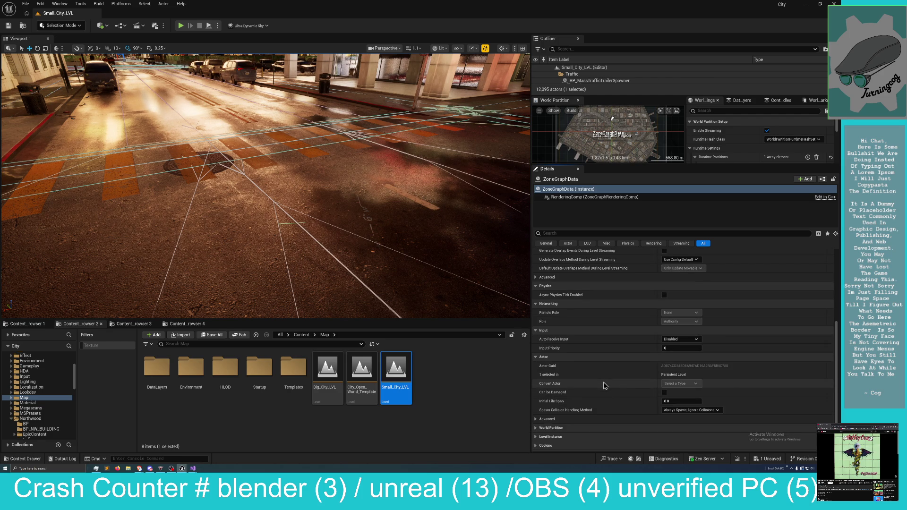
scroll(604, 385, up, 4)
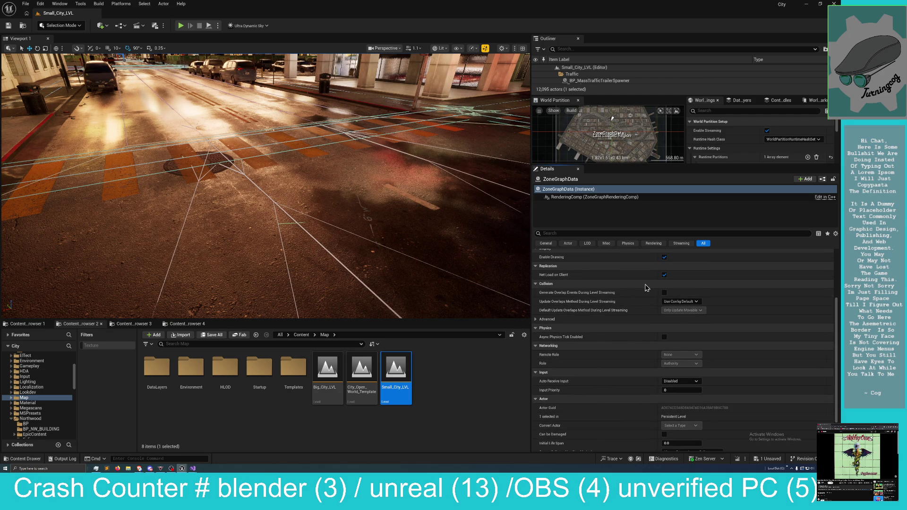
scroll(635, 299, up, 3)
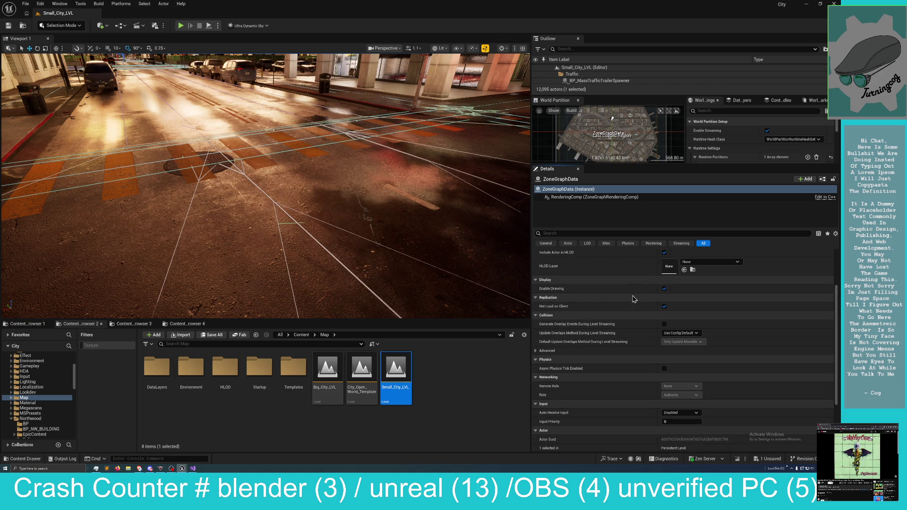
scroll(618, 344, down, 8)
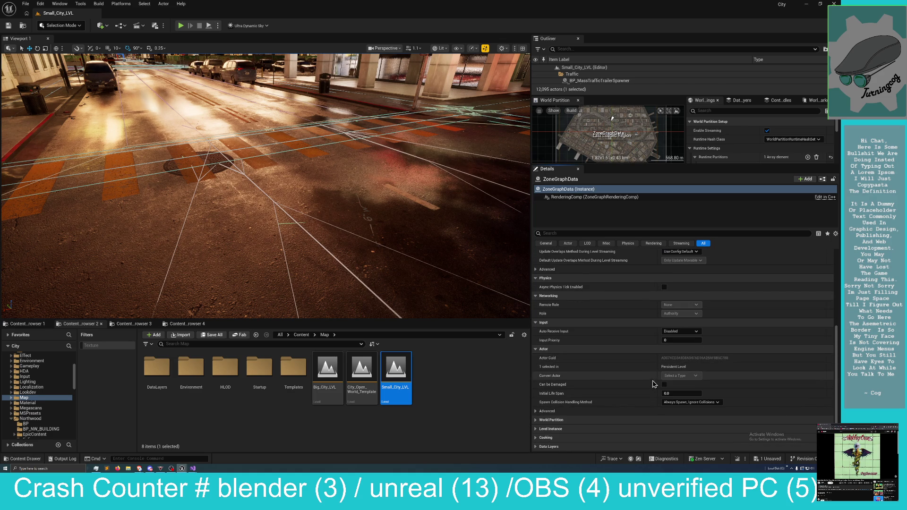
click(536, 421)
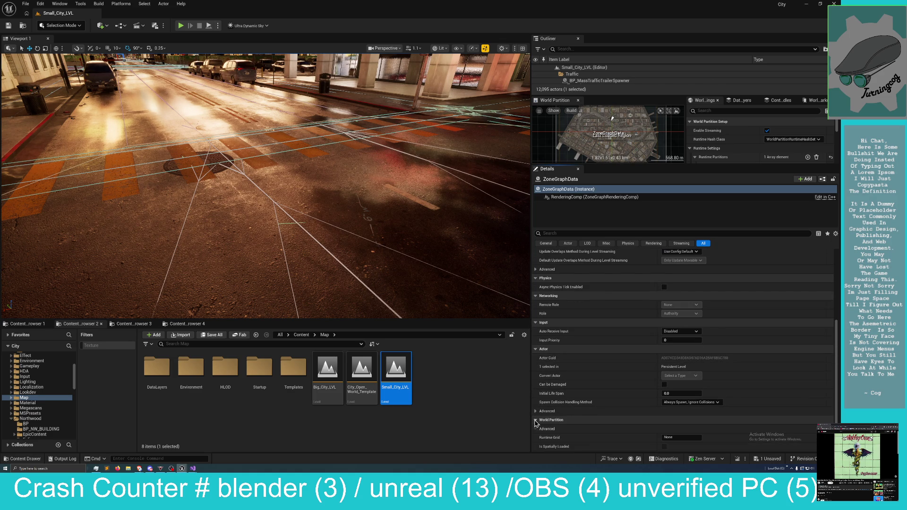
Expand ZoneGraphData's Level Instance, Data Layers and Data Layer Assets settings.
scroll(544, 420, down, 3)
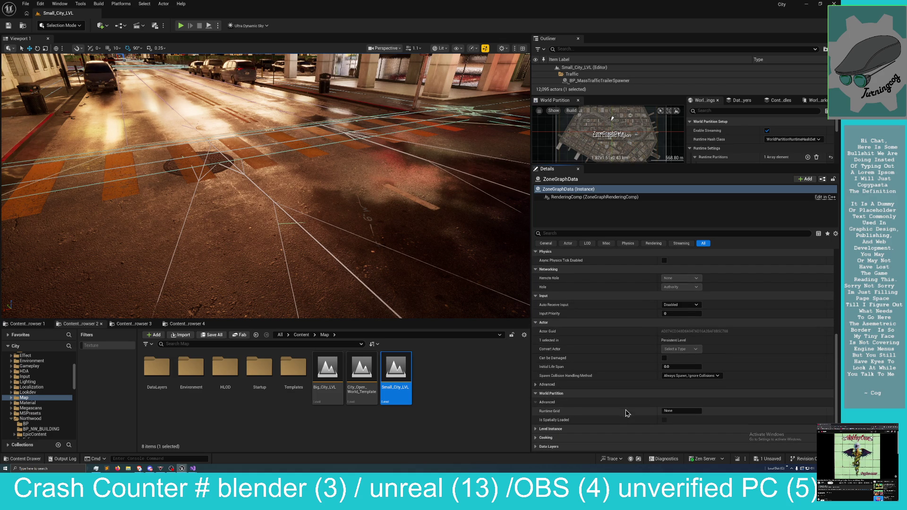
click(535, 429)
scroll(537, 434, down, 2)
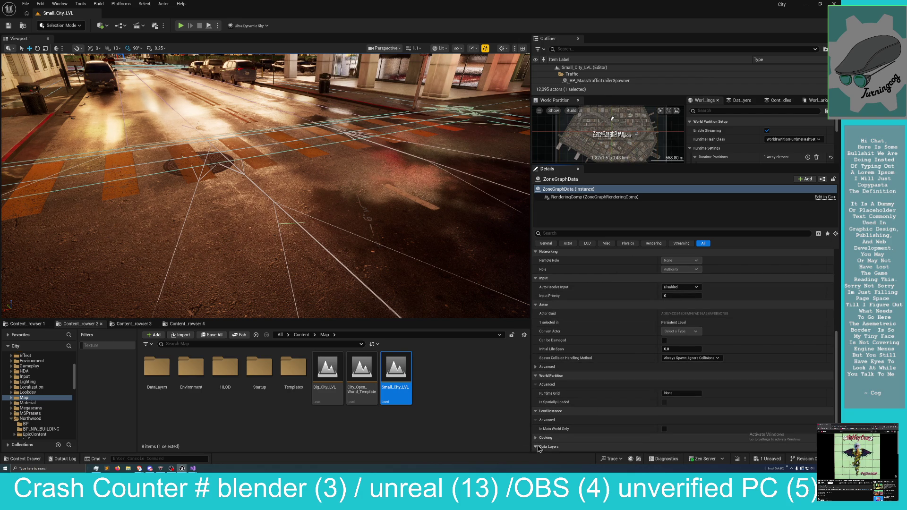
click(536, 446)
scroll(538, 447, down, 5)
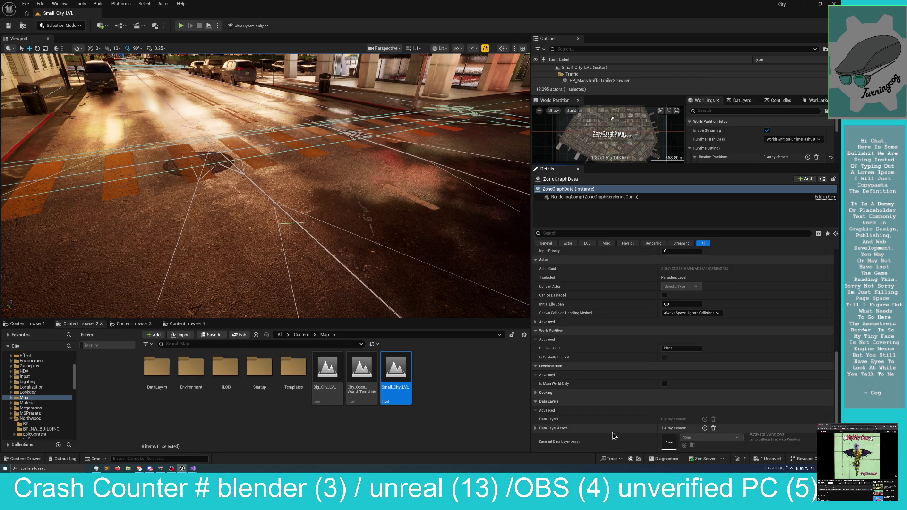
click(536, 430)
Locate the AI data layer asset in the Content Browser and open it.
scroll(661, 412, down, 2)
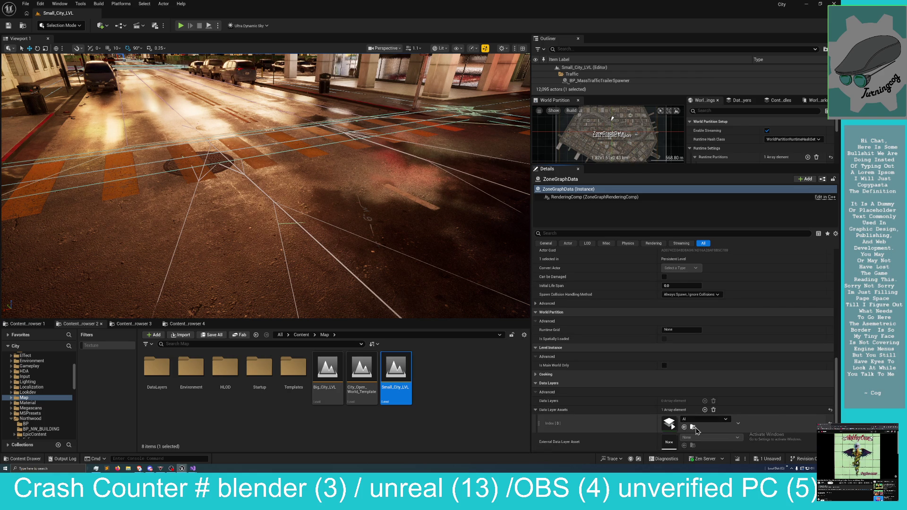
click(685, 428)
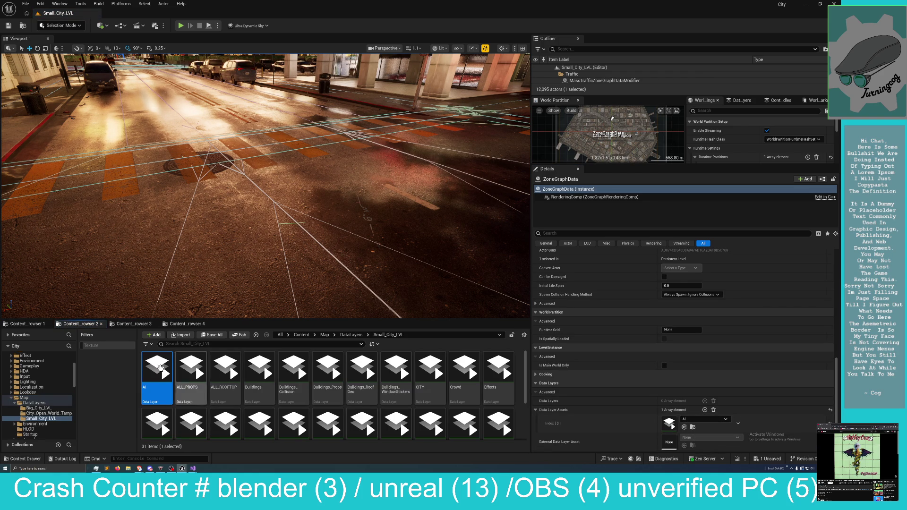
double_click(163, 375)
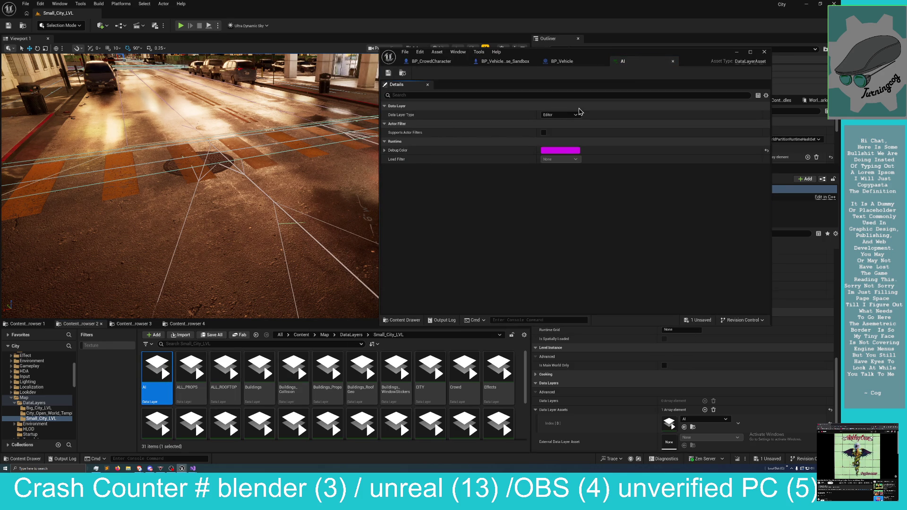
Split the AI data layer's Debug Color into RGBA values and bring DataLayerAsset.h forward.
click(384, 150)
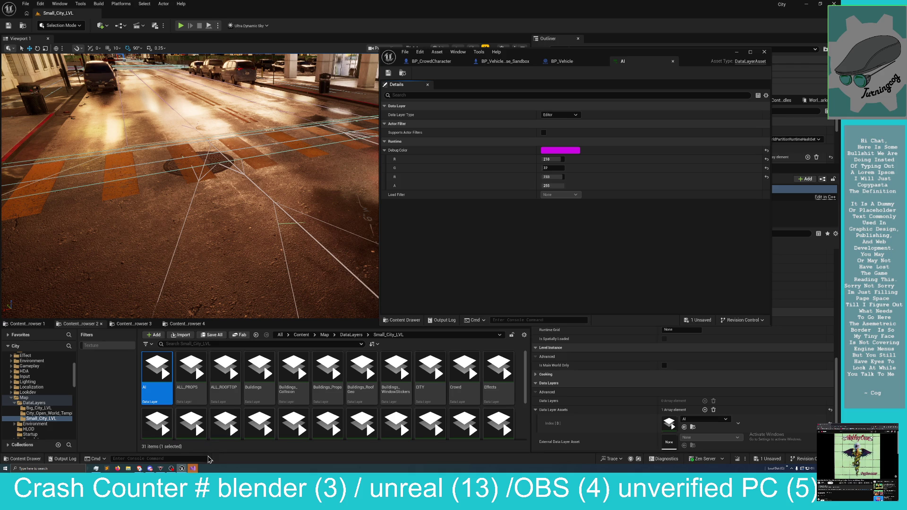
mouse_move(194, 469)
click(212, 451)
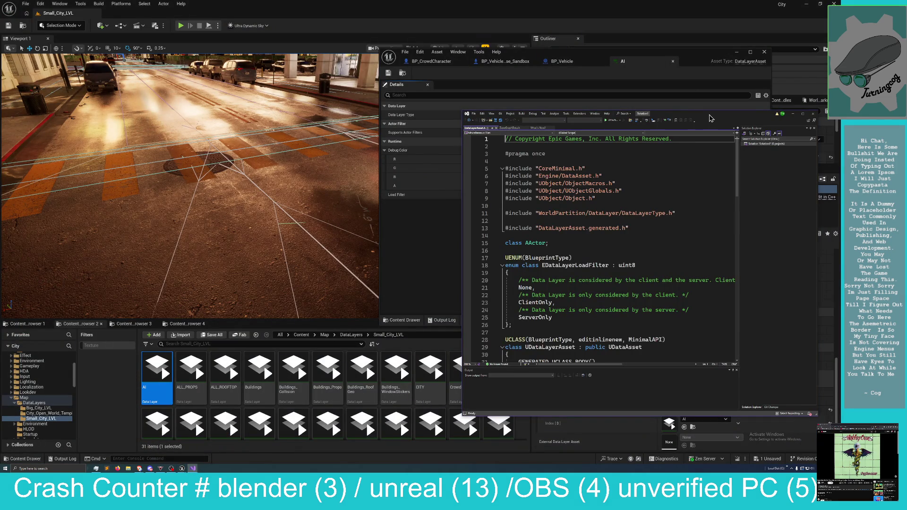
double_click(711, 118)
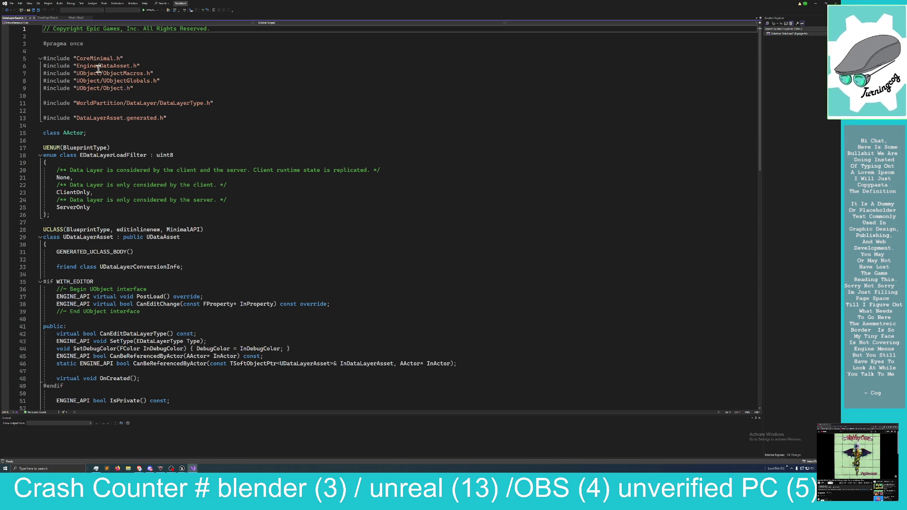
scroll(130, 109, down, 4)
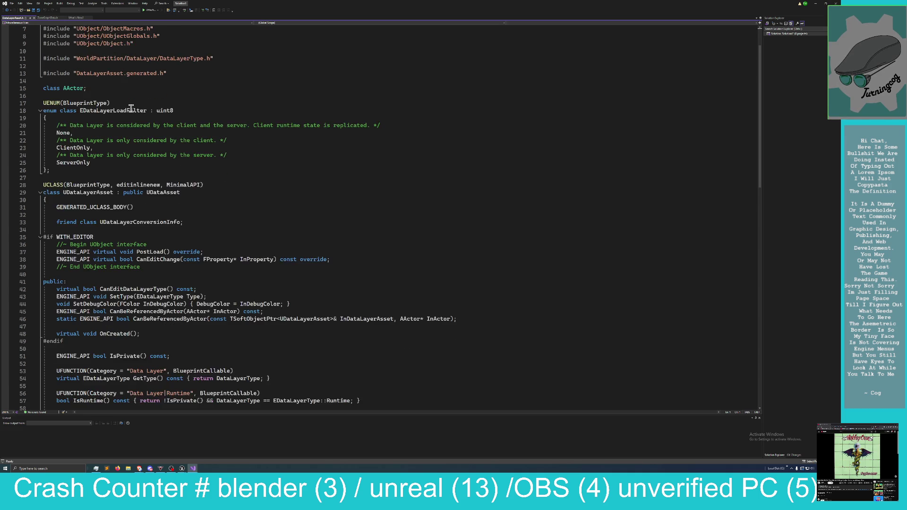
scroll(120, 133, down, 3)
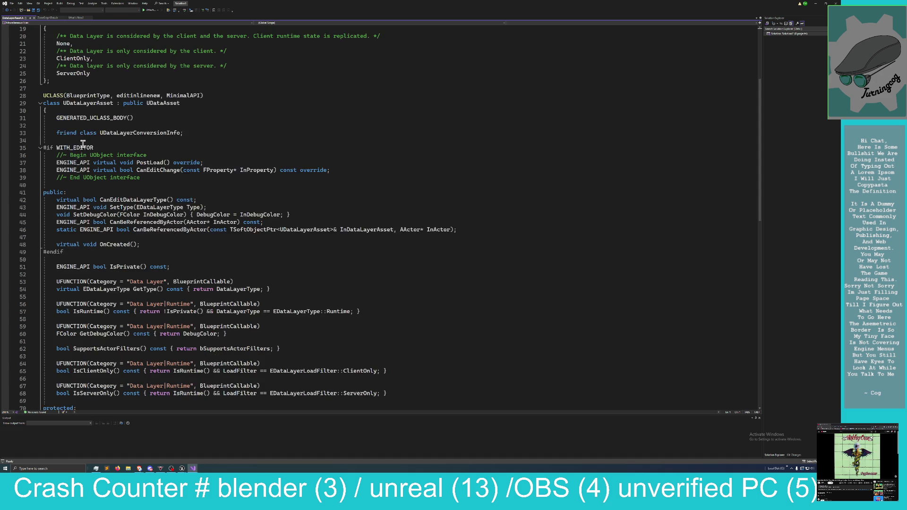
scroll(83, 145, down, 3)
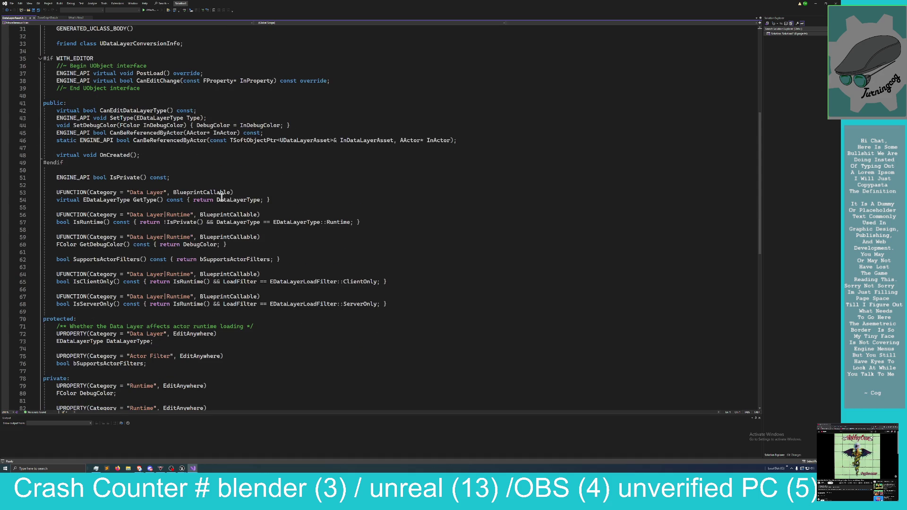
scroll(215, 200, down, 4)
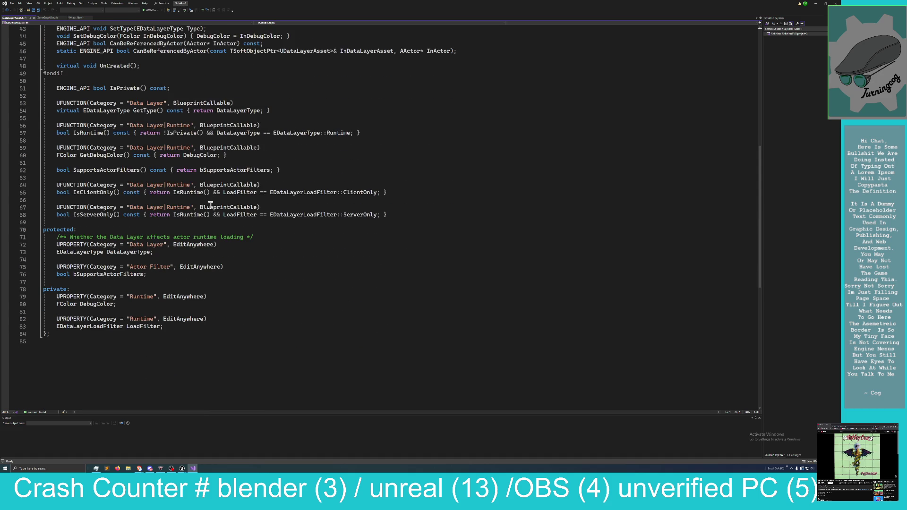
scroll(211, 205, up, 4)
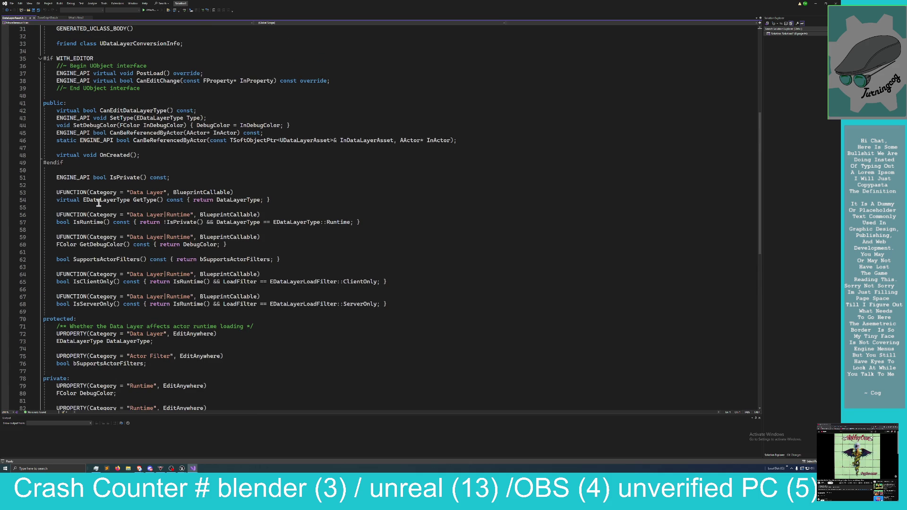
scroll(99, 203, down, 1)
scroll(99, 203, down, 1)
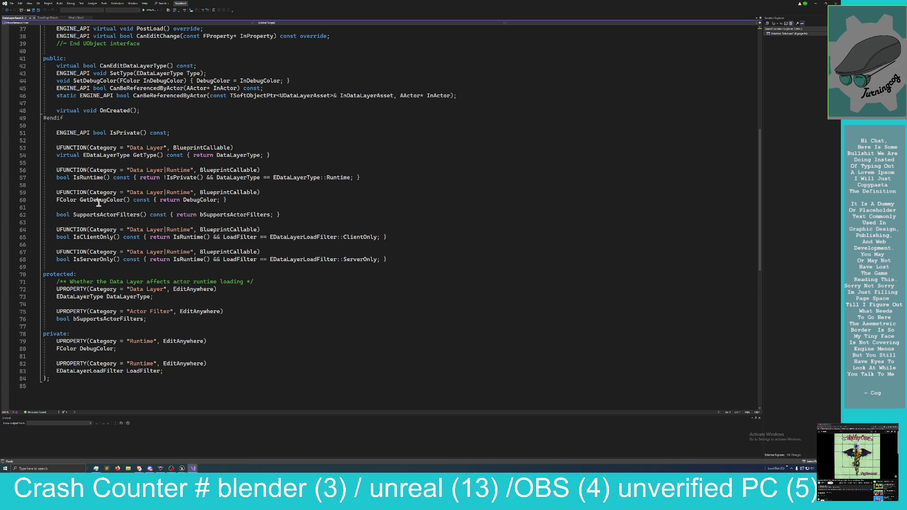
scroll(99, 203, up, 11)
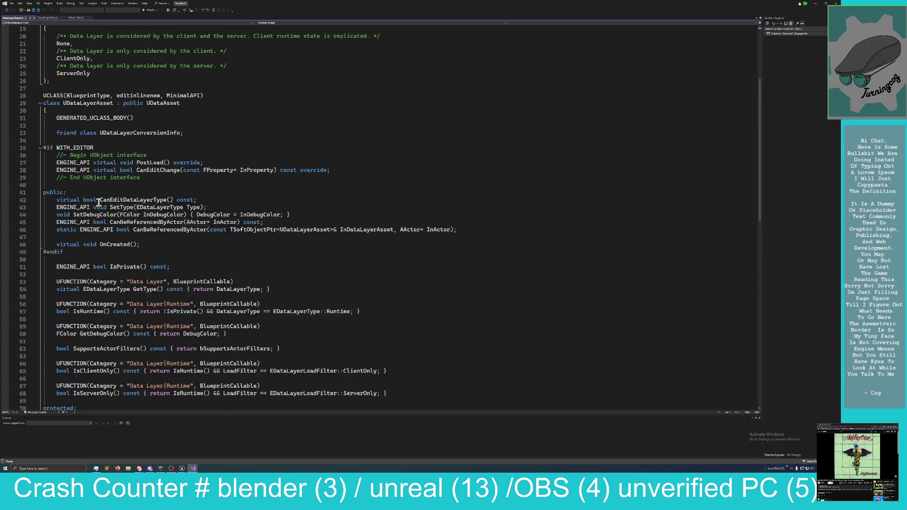
double_click(567, 5)
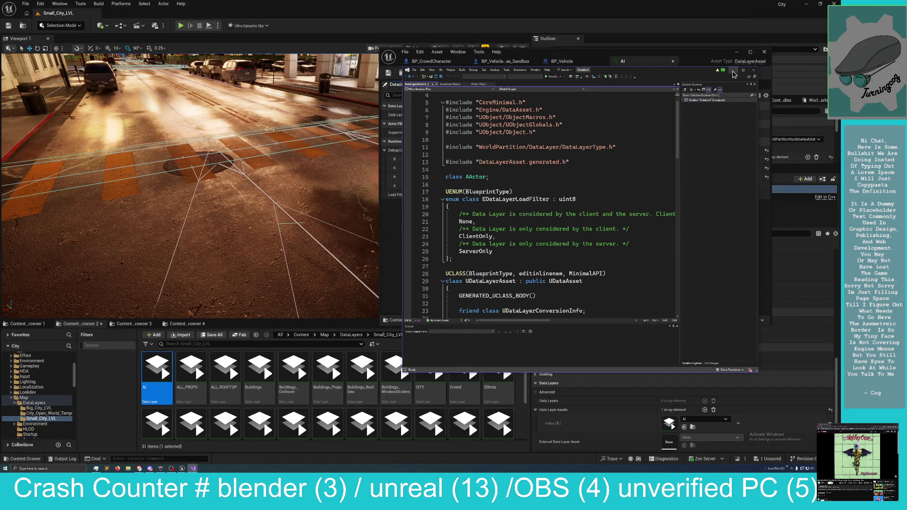
Minimise Visual Studio, close the AI data layer asset, and move BP_Vehicle aside.
click(733, 70)
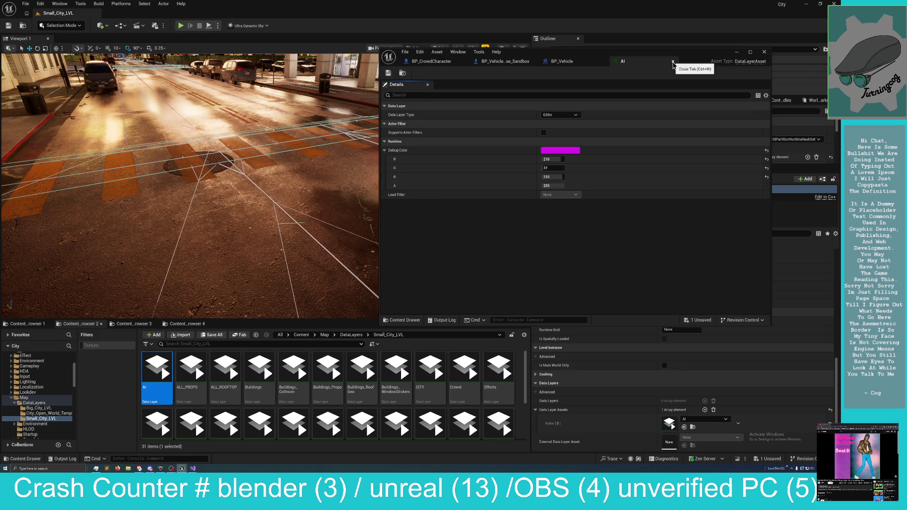
click(672, 61)
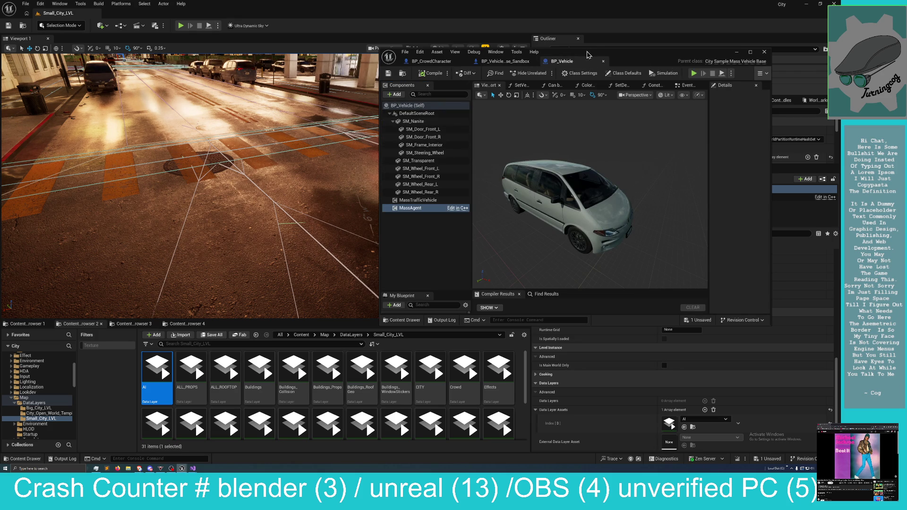
drag(638, 58, 768, 67)
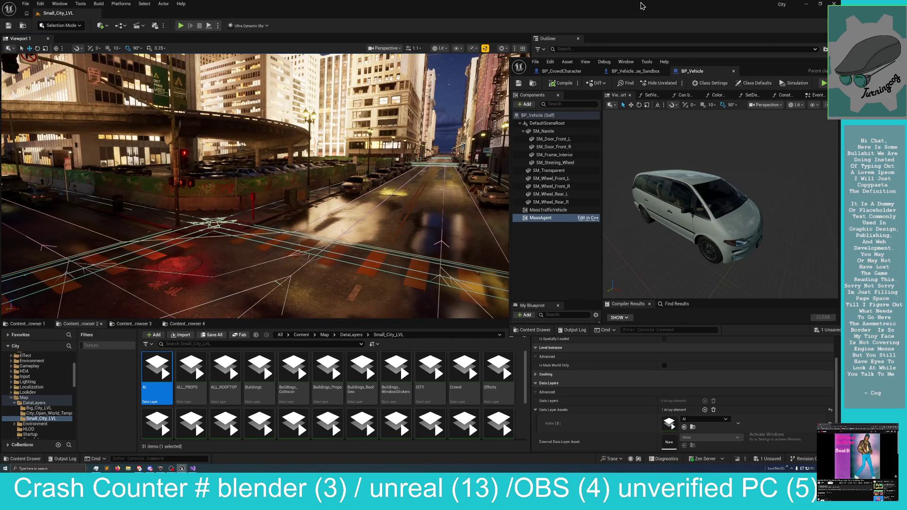
Minimise the BP_Vehicle blueprint window to reveal the Small_City_LVL level editor.
mouse_move(748, 66)
mouse_down()
mouse_move(756, 66)
mouse_move(480, 80)
mouse_up()
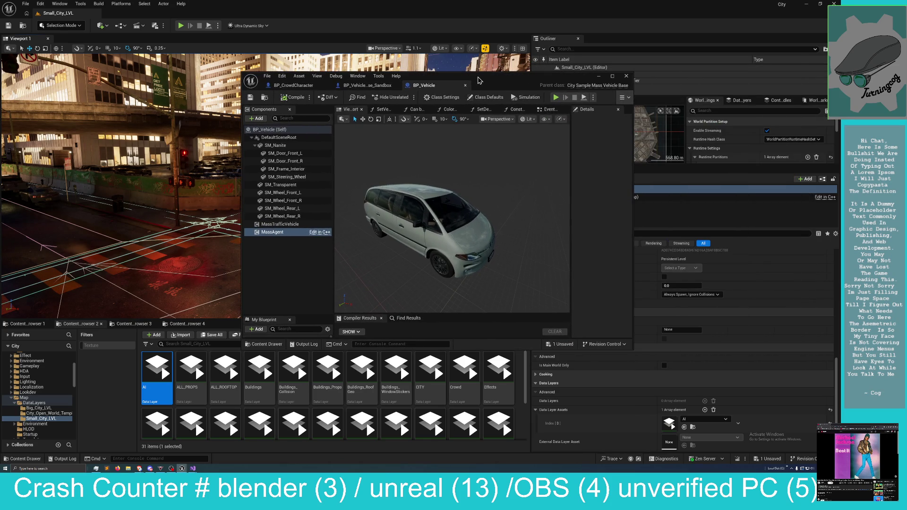
click(599, 76)
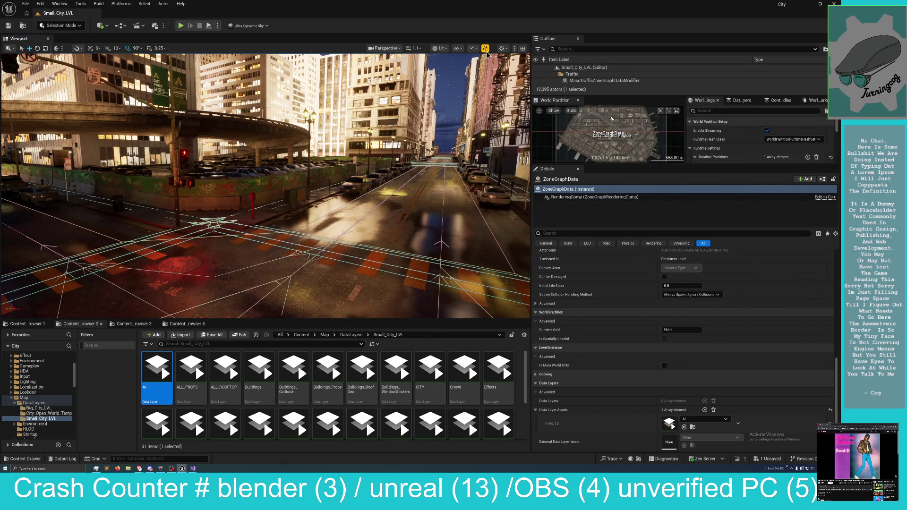
click(443, 49)
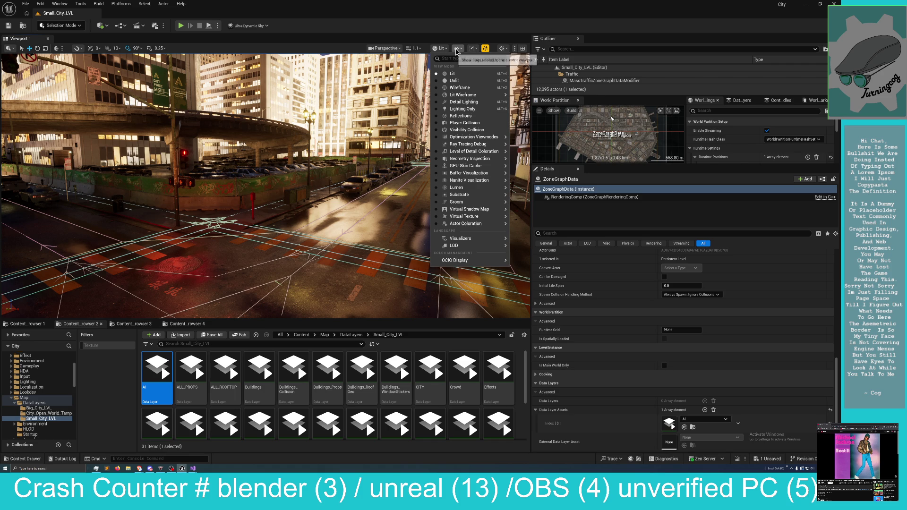
Enable the Developer > Zone Graph show flag so lane lines draw over the streets.
click(457, 49)
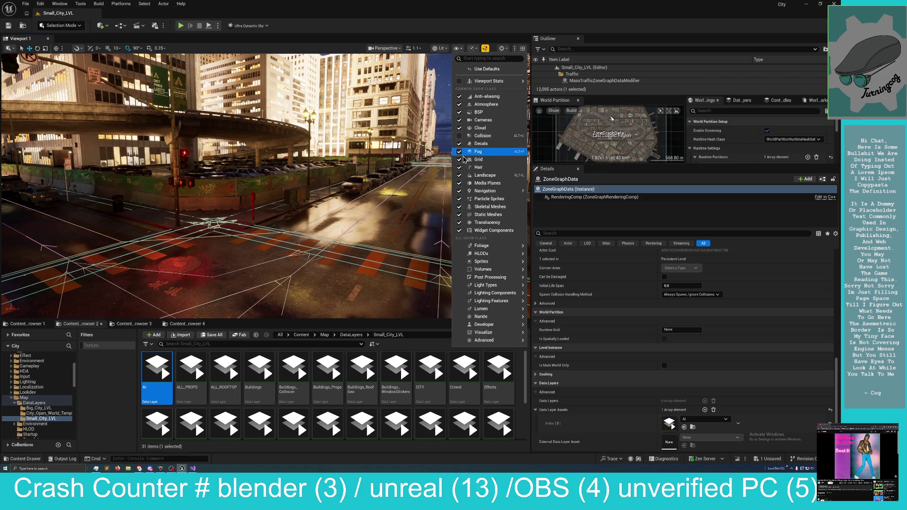
mouse_move(482, 249)
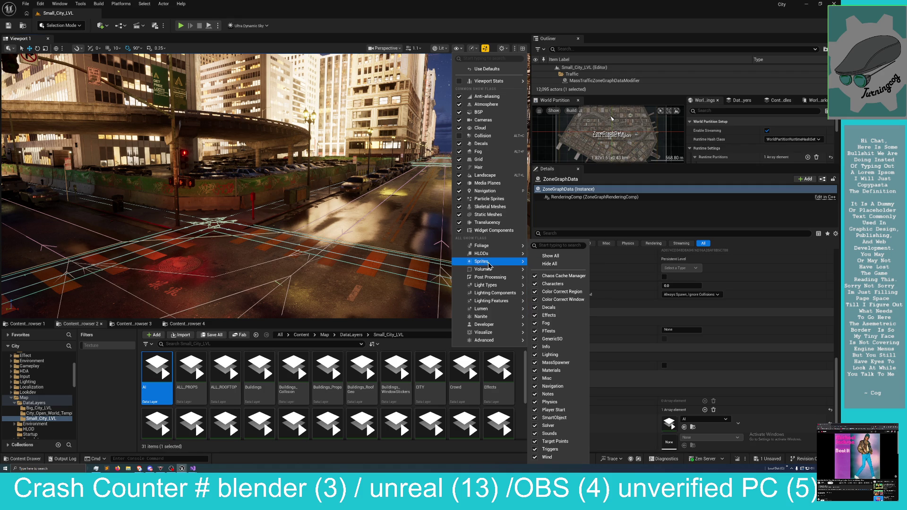
mouse_move(489, 272)
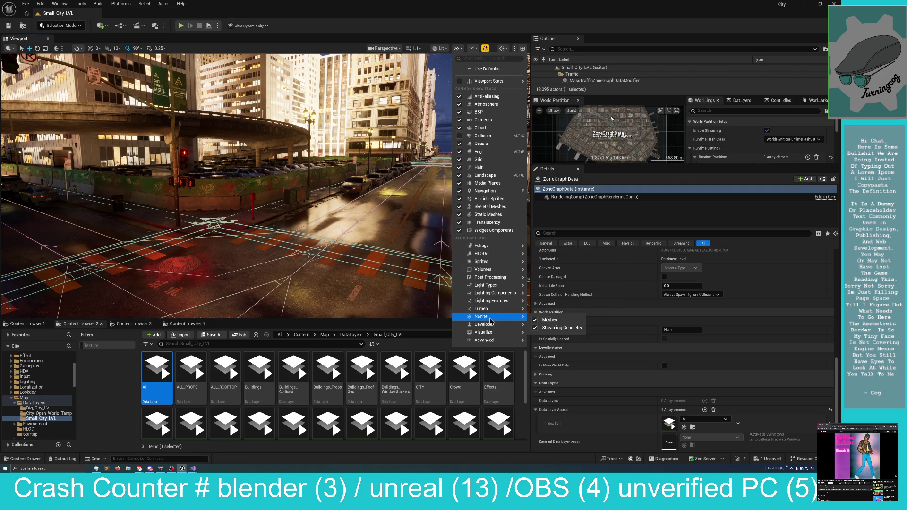
mouse_move(490, 311)
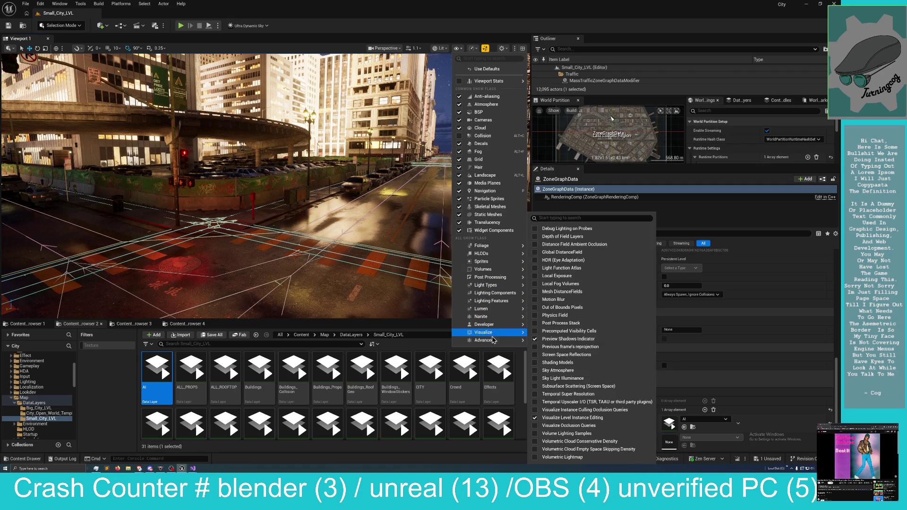
mouse_move(495, 344)
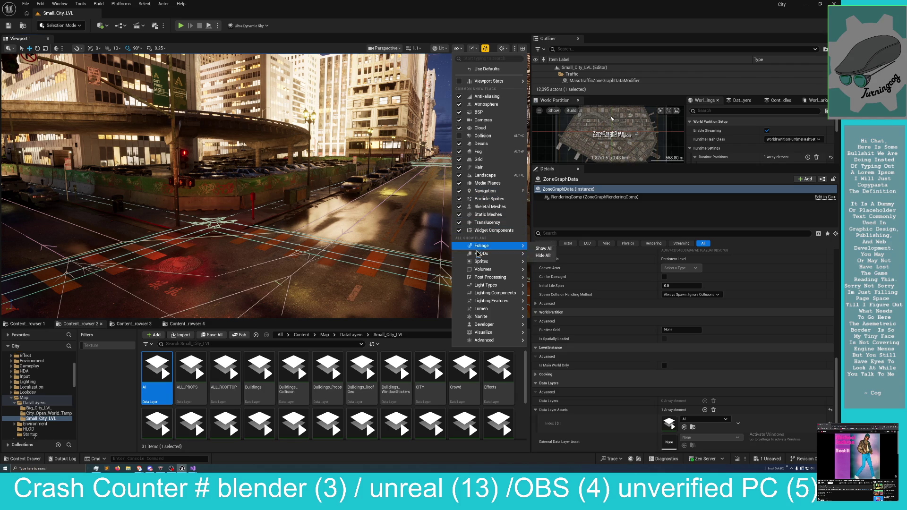
mouse_move(491, 269)
mouse_move(495, 286)
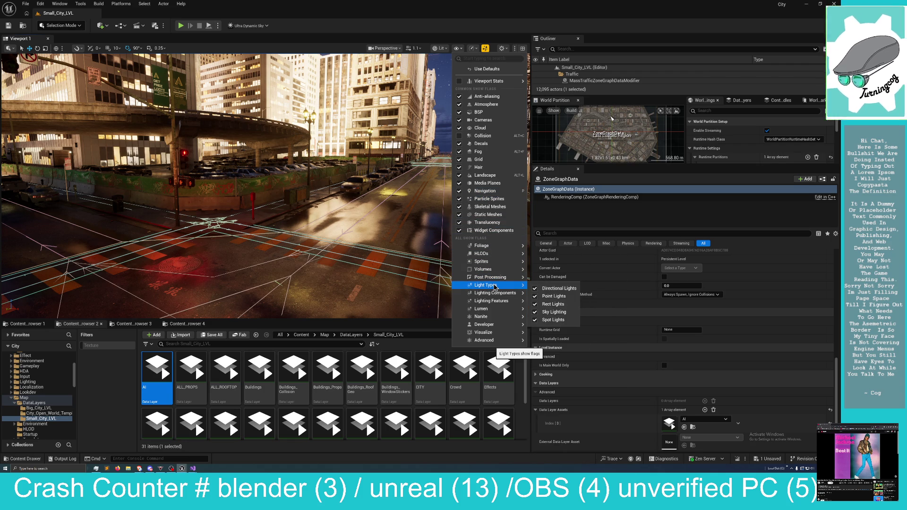
mouse_move(493, 312)
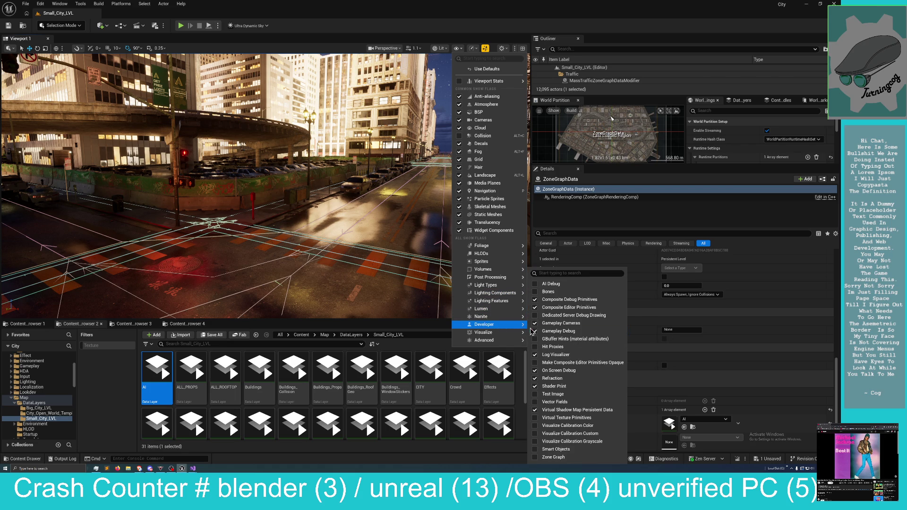
click(535, 457)
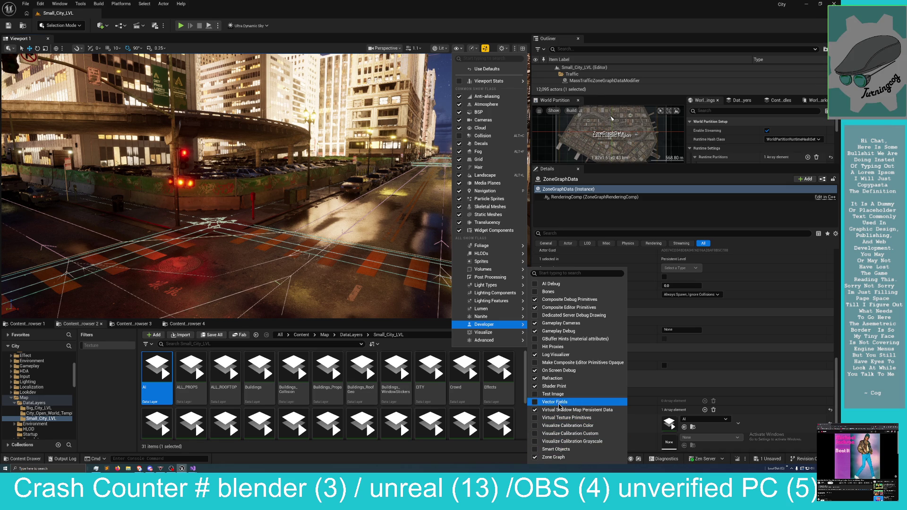
mouse_move(480, 320)
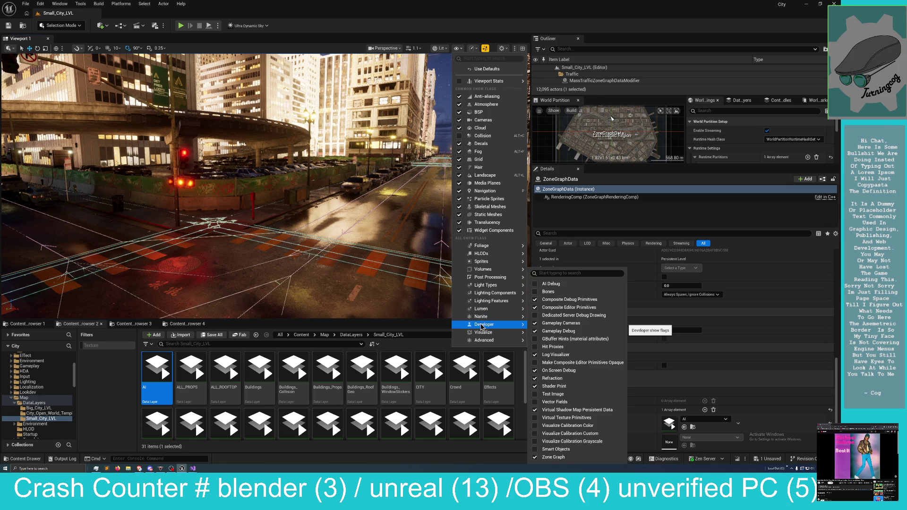
mouse_move(378, 189)
mouse_down()
mouse_move(382, 203)
mouse_move(360, 180)
mouse_move(322, 196)
mouse_up()
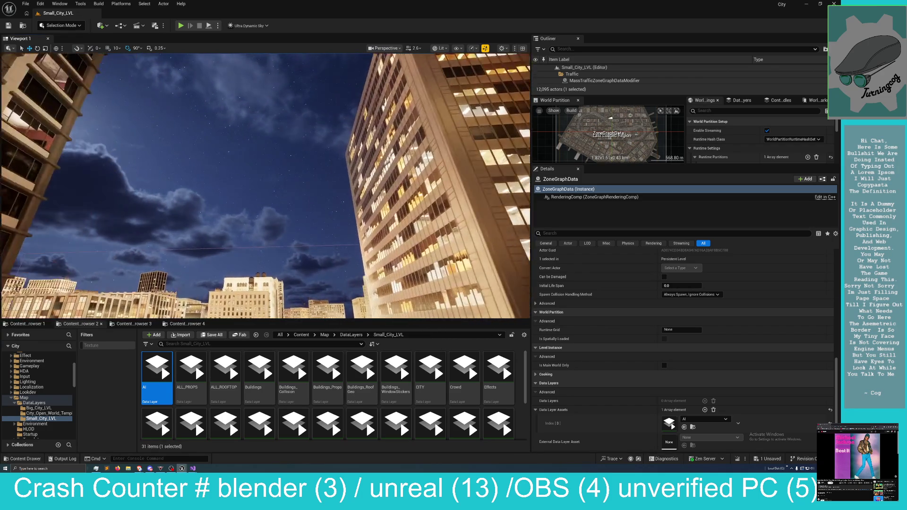
mouse_move(321, 196)
mouse_down()
mouse_move(321, 222)
mouse_move(307, 227)
mouse_up()
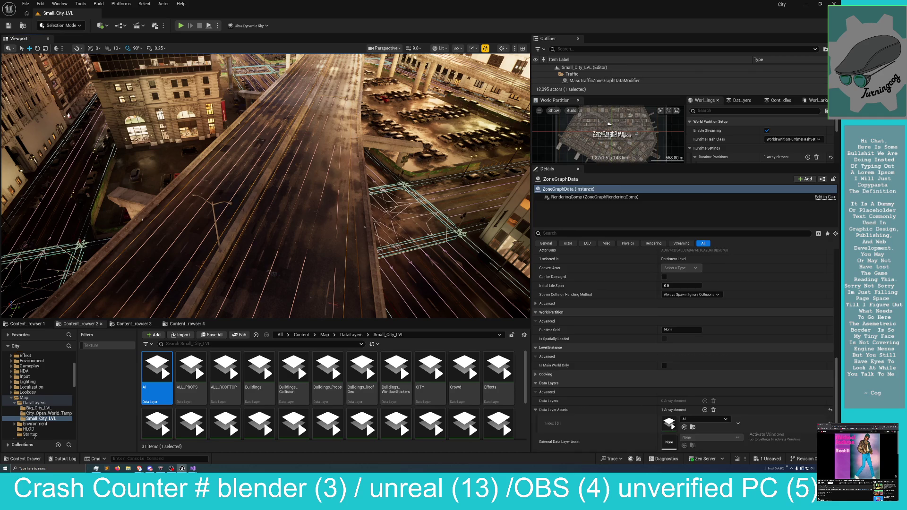
click(322, 190)
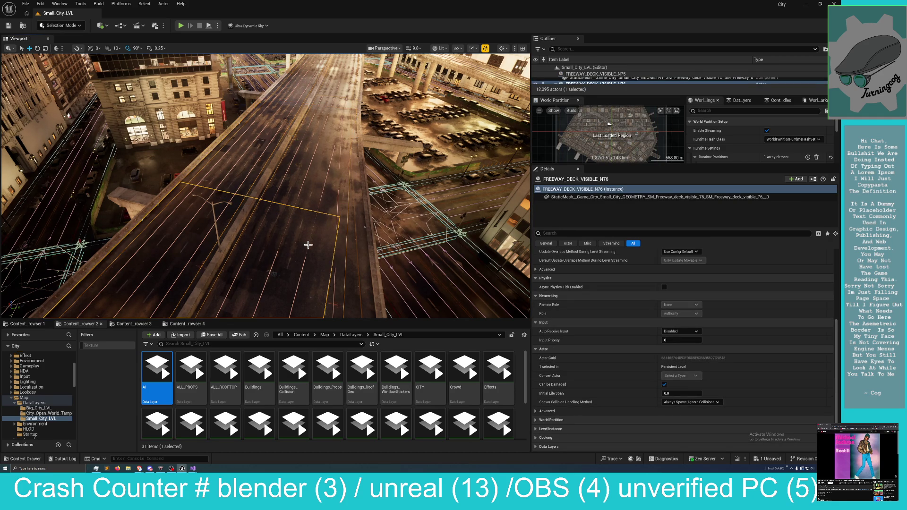
click(323, 239)
mouse_move(323, 239)
mouse_down()
mouse_move(265, 244)
mouse_move(288, 235)
mouse_move(281, 175)
mouse_move(222, 218)
mouse_up()
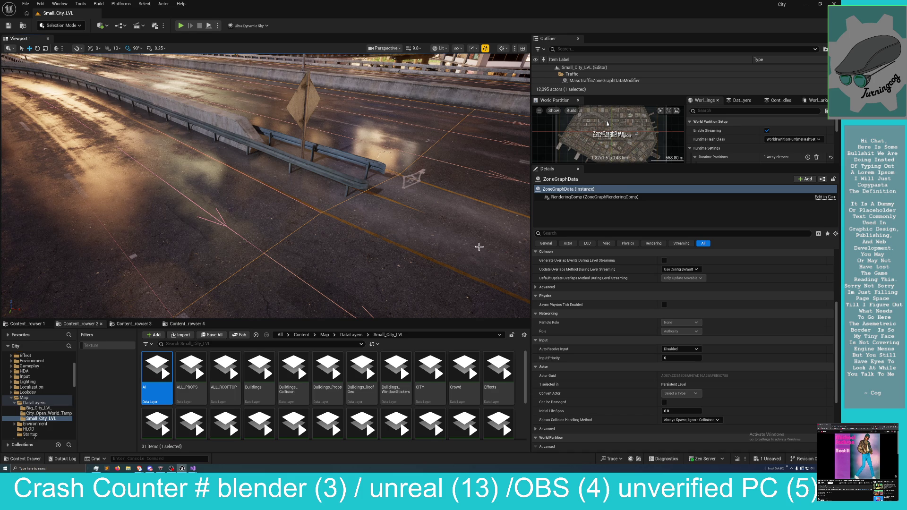
Reveal advanced collision properties, then enlarge the Outliner to list ZoneGraphData's components.
scroll(548, 282, down, 1)
click(548, 277)
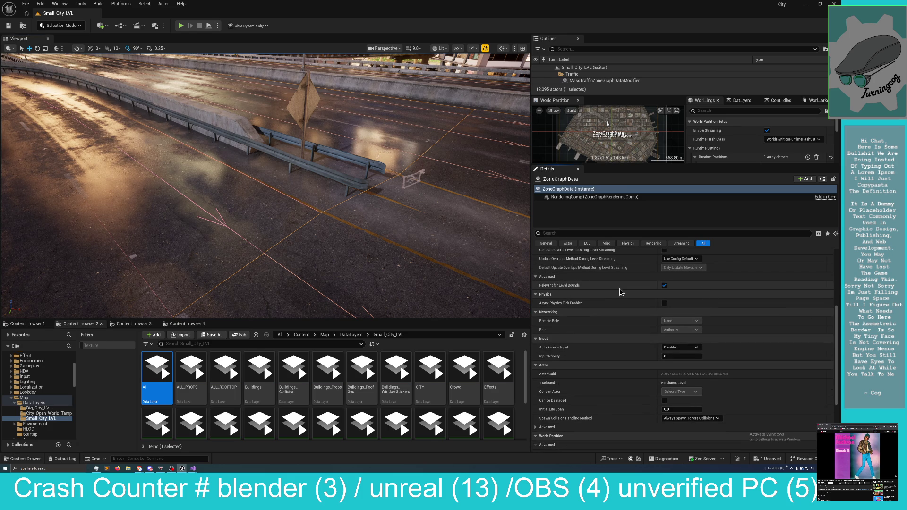
scroll(615, 289, down, 3)
scroll(620, 289, up, 5)
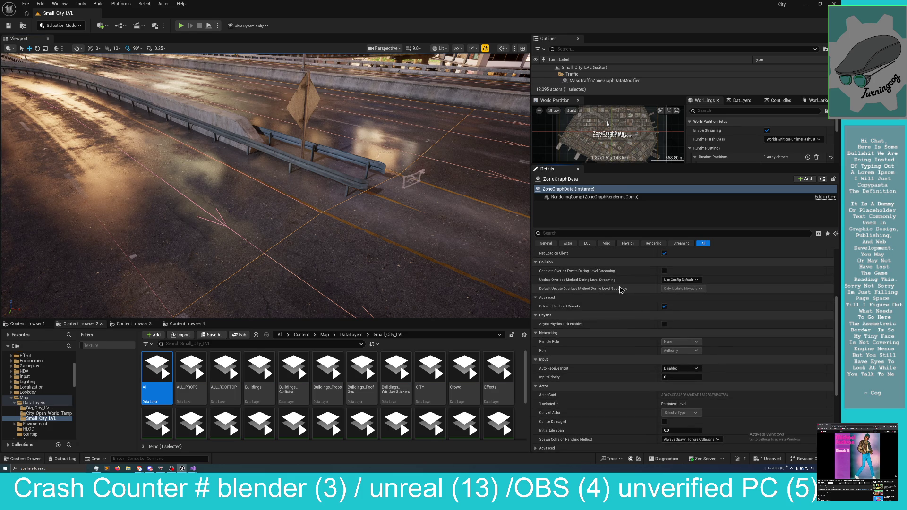
scroll(621, 289, up, 1)
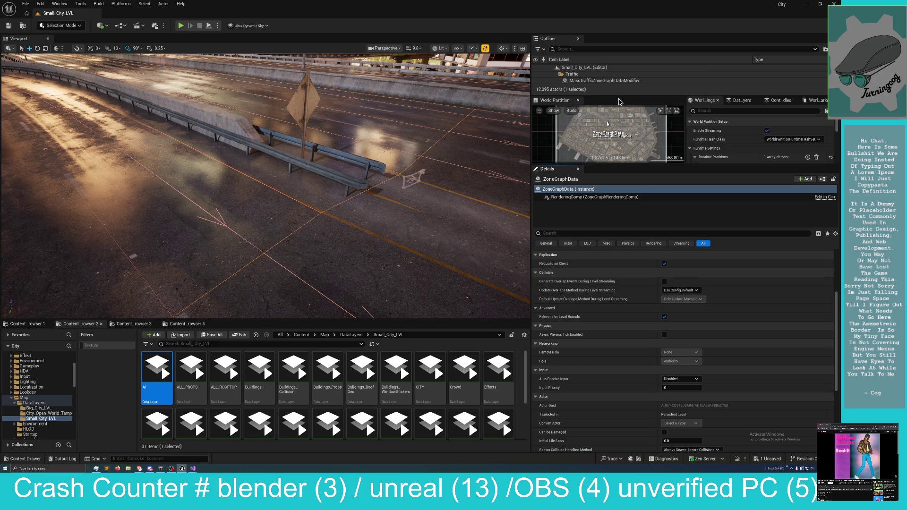
drag(619, 97, 623, 153)
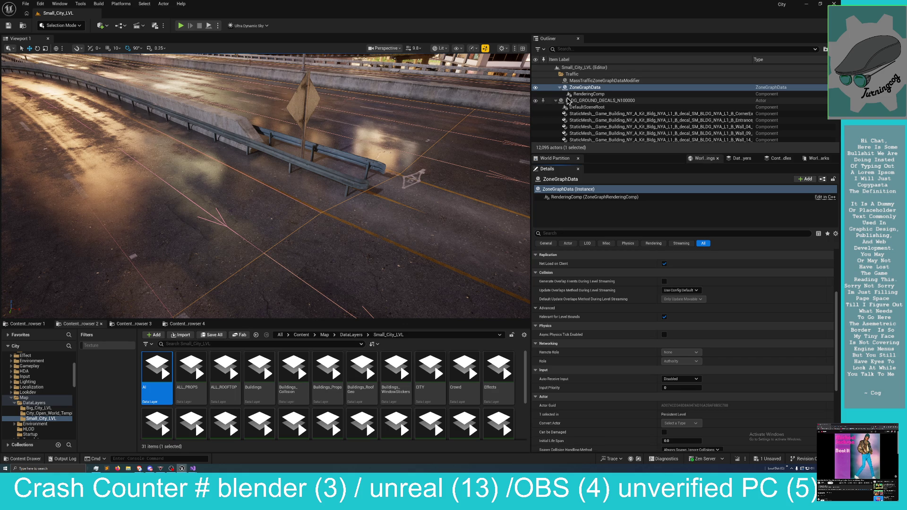
Select ZoneGraphData in the Outliner, review its Details, and frame it in the viewport.
click(589, 89)
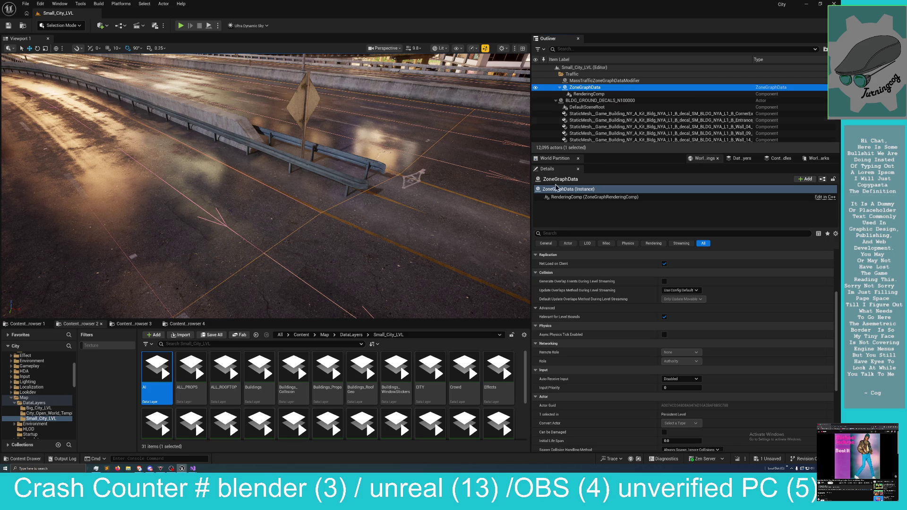
scroll(623, 342, up, 1)
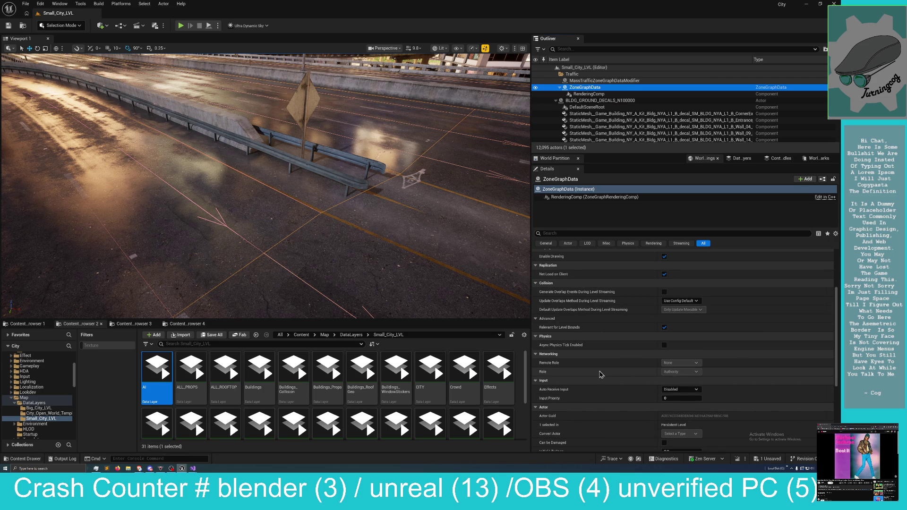
scroll(600, 374, down, 1)
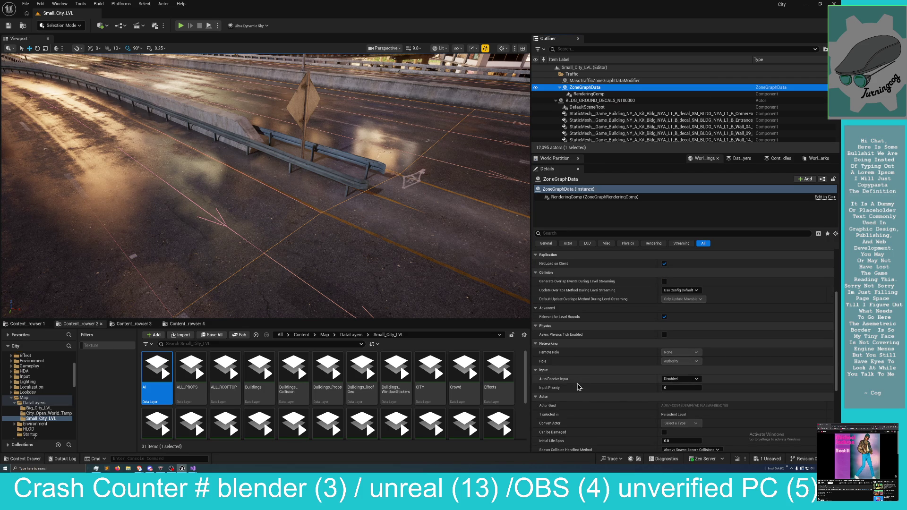
scroll(578, 377, down, 1)
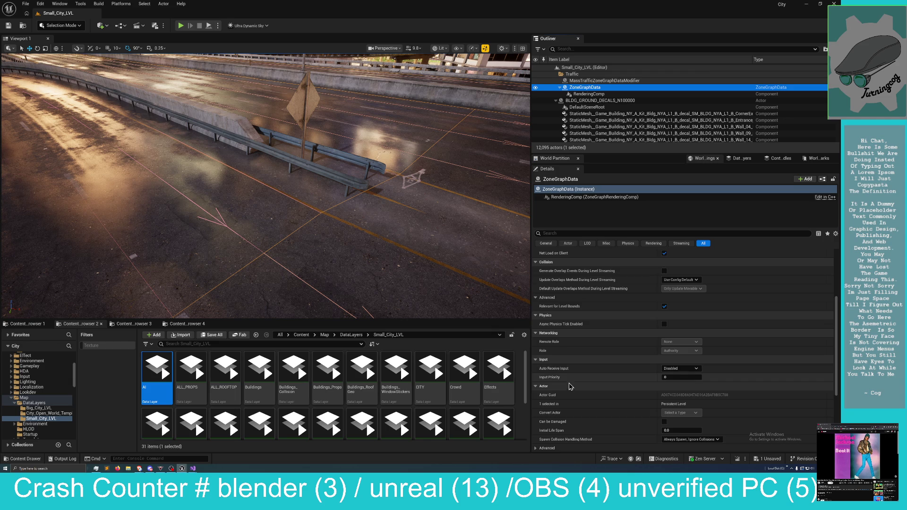
scroll(570, 383, down, 3)
scroll(570, 388, down, 2)
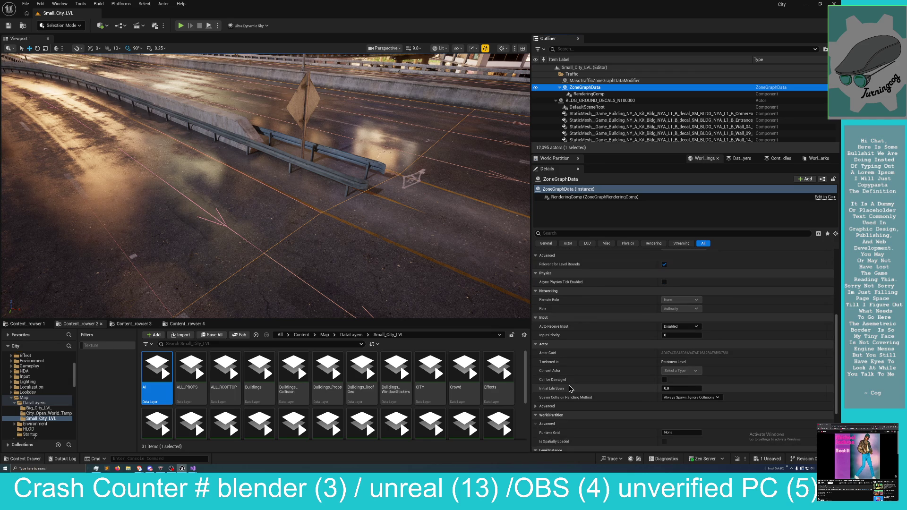
scroll(570, 388, down, 2)
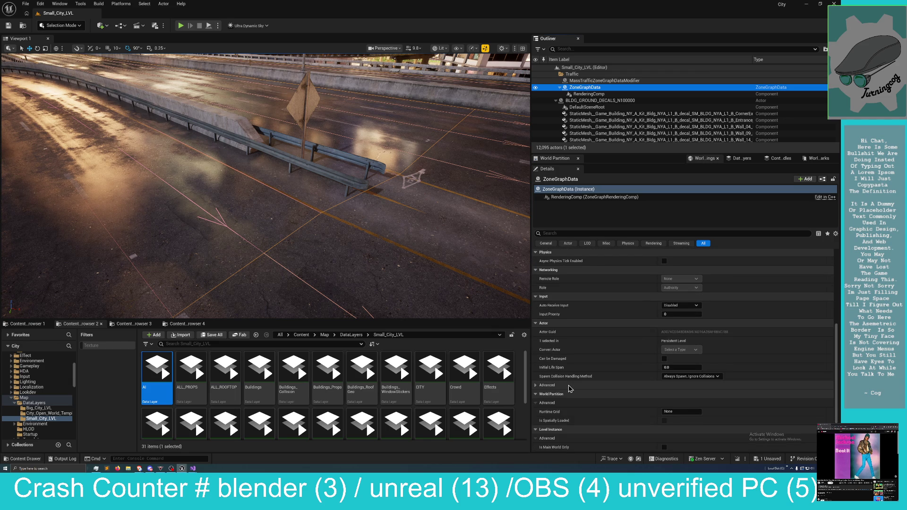
key(1)
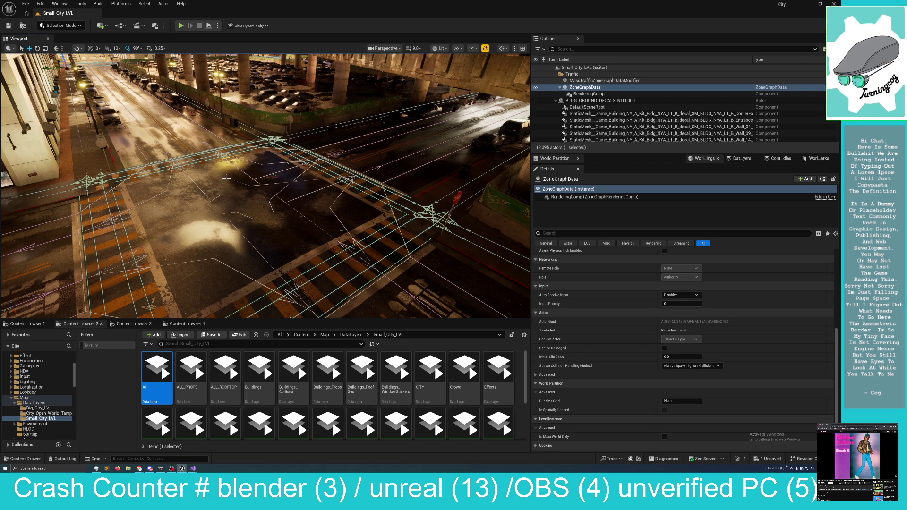
Fly the camera under the overpass and pitch up toward the downtown skyscrapers.
drag(252, 171, 252, 170)
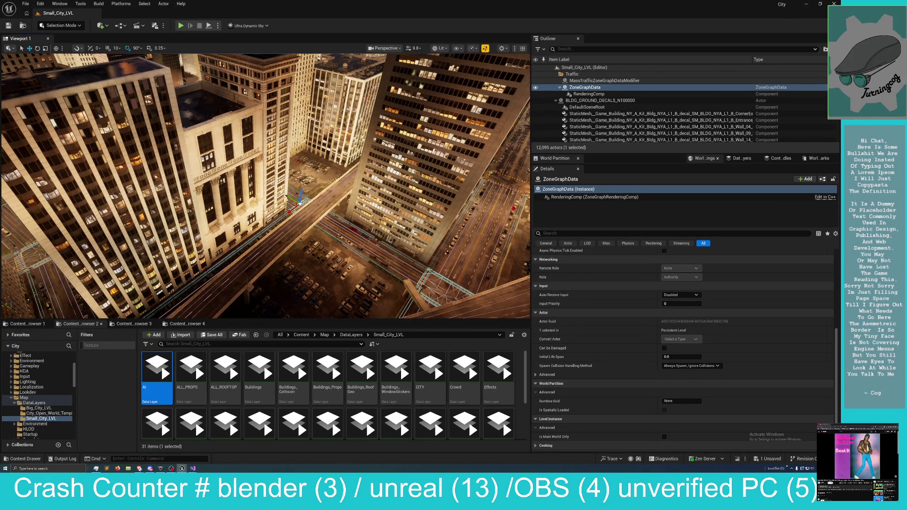
scroll(297, 188, down, 5)
scroll(288, 188, up, 3)
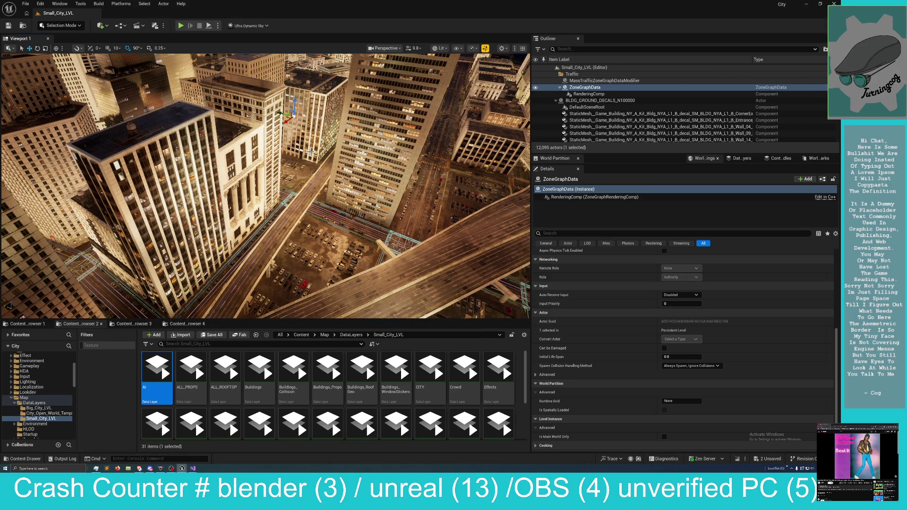
mouse_move(310, 151)
mouse_down()
mouse_move(330, 118)
mouse_move(345, 130)
mouse_move(321, 132)
mouse_move(326, 150)
mouse_move(359, 147)
mouse_move(309, 149)
mouse_up()
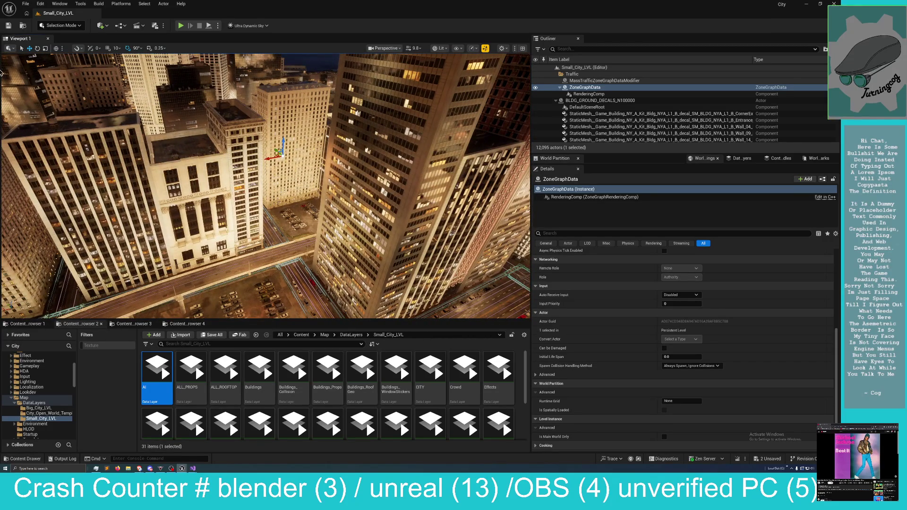
click(41, 4)
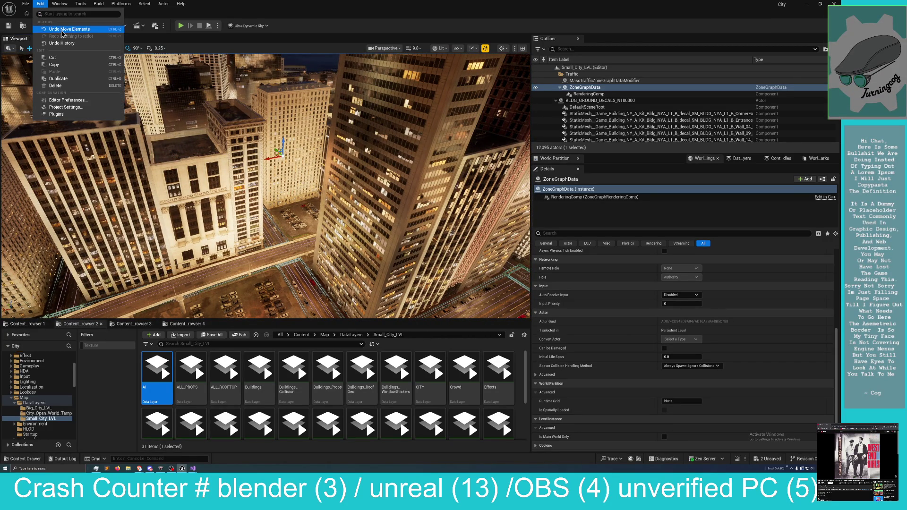
Undo the accidental actor move and save the remaining unsaved change to Small_City_LVL.
click(61, 31)
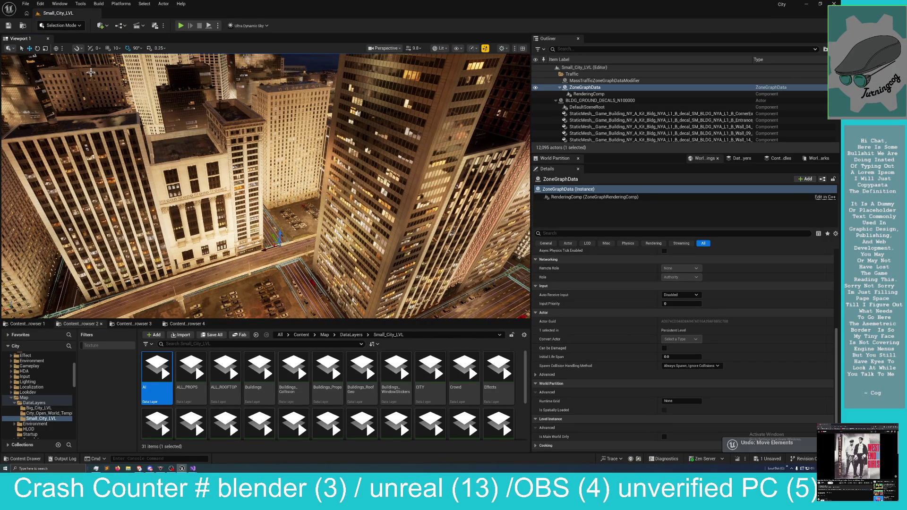
click(768, 461)
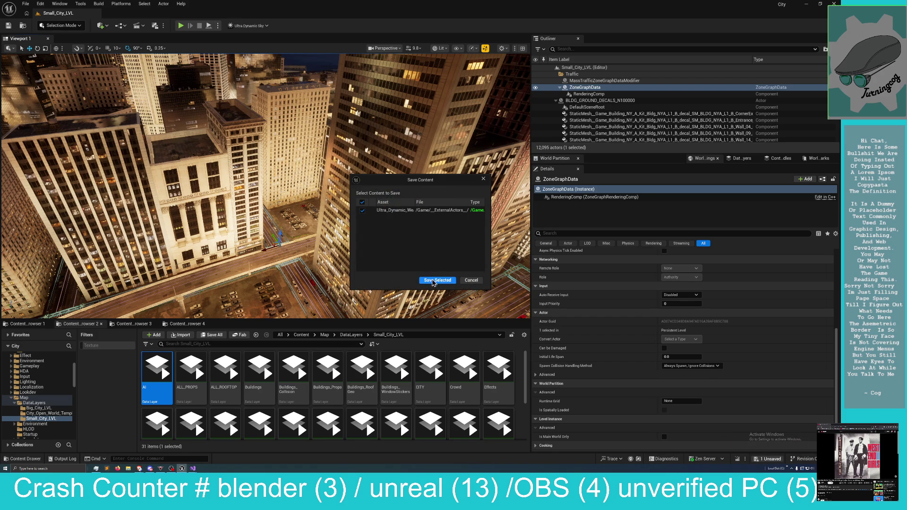
drag(435, 282, 406, 283)
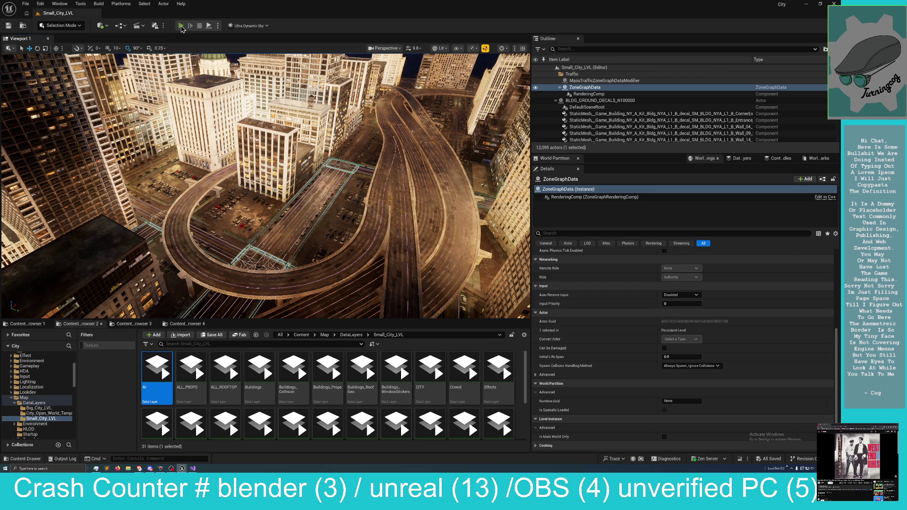
Start Play In Editor, which crashes the editor, and close the crash report without sending.
click(181, 27)
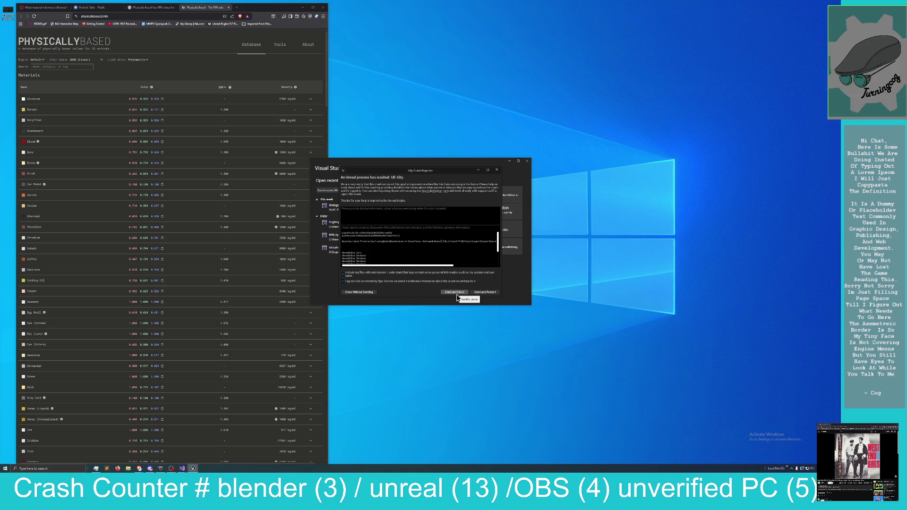
click(351, 293)
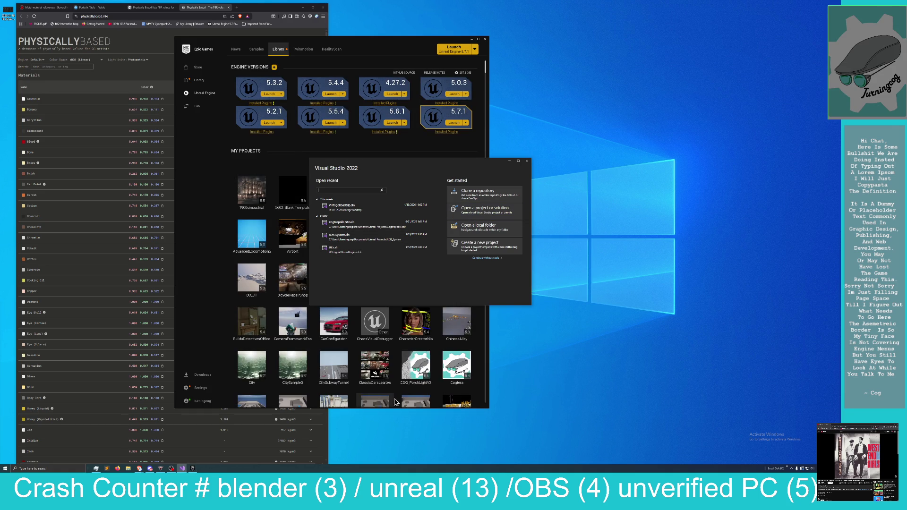
Close the Visual Studio 2022 start window and relaunch the City project from My Projects.
click(527, 161)
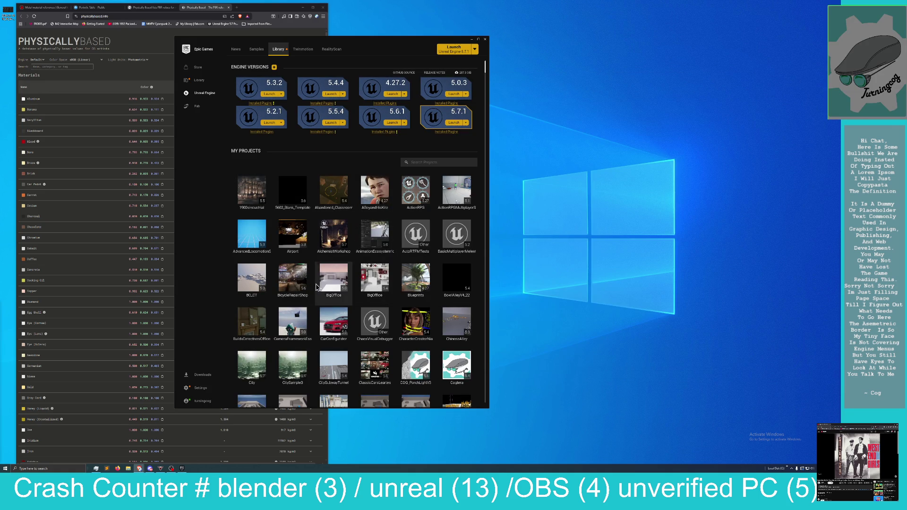
scroll(298, 280, down, 1)
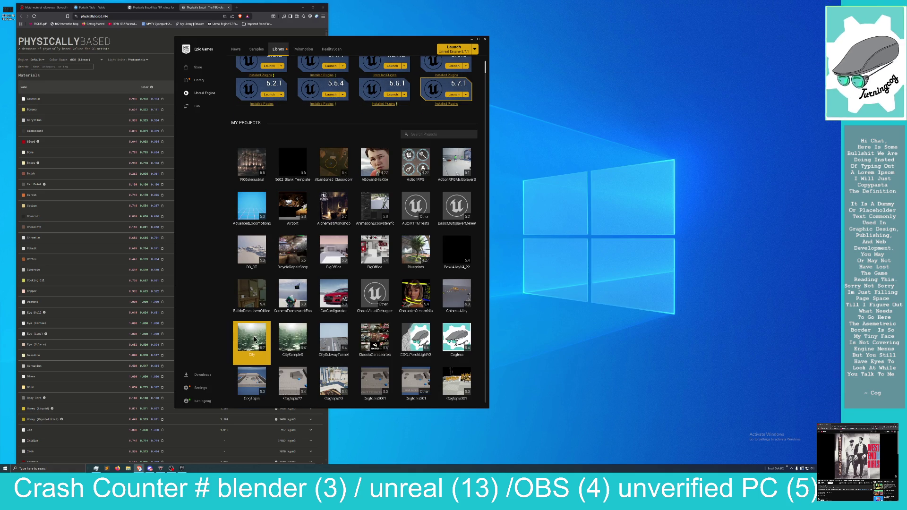
double_click(273, 335)
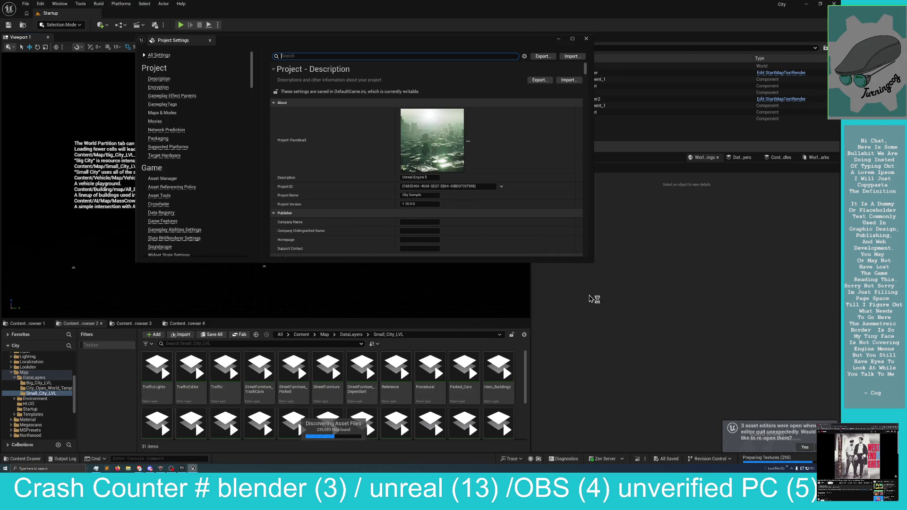
Close Project Settings, browse back up to Content/Map and open Big_City_LVL.
click(586, 39)
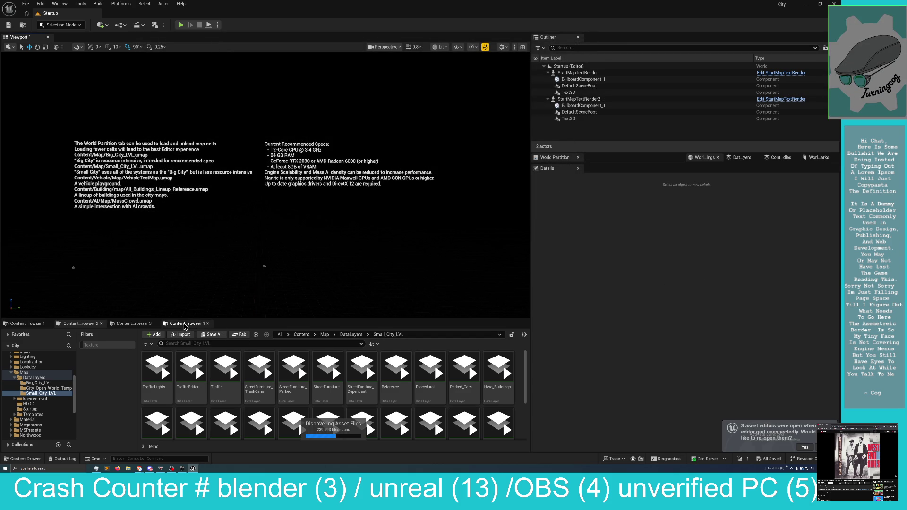
click(135, 323)
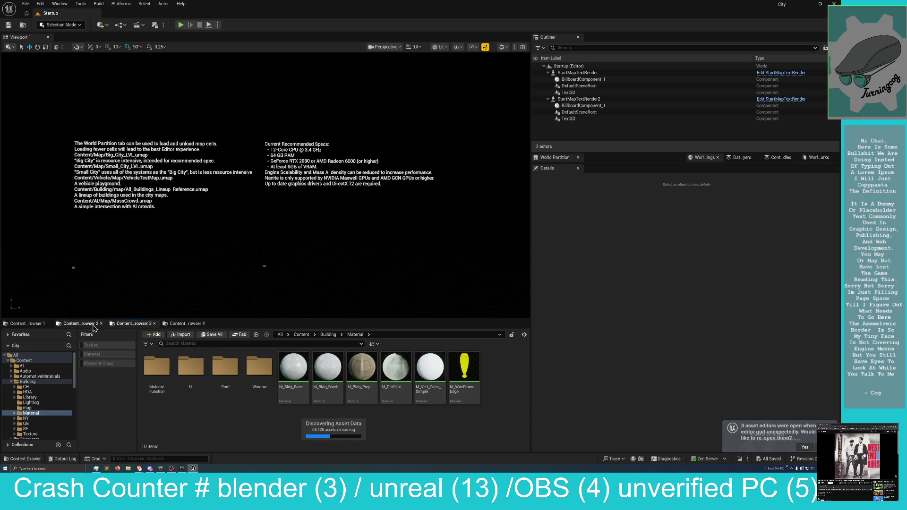
click(78, 324)
click(324, 335)
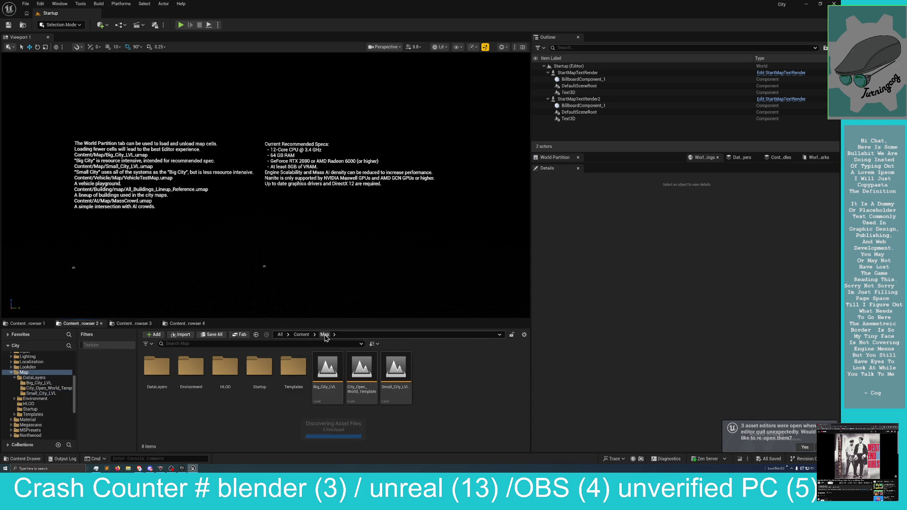
double_click(334, 371)
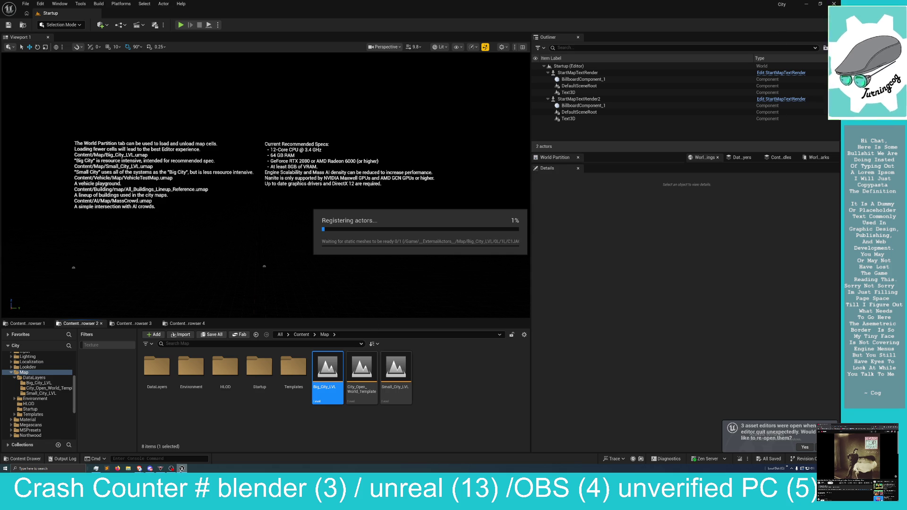
End the hung UnrealEditor process in Task Manager, opened from the taskbar icon.
right_click(181, 469)
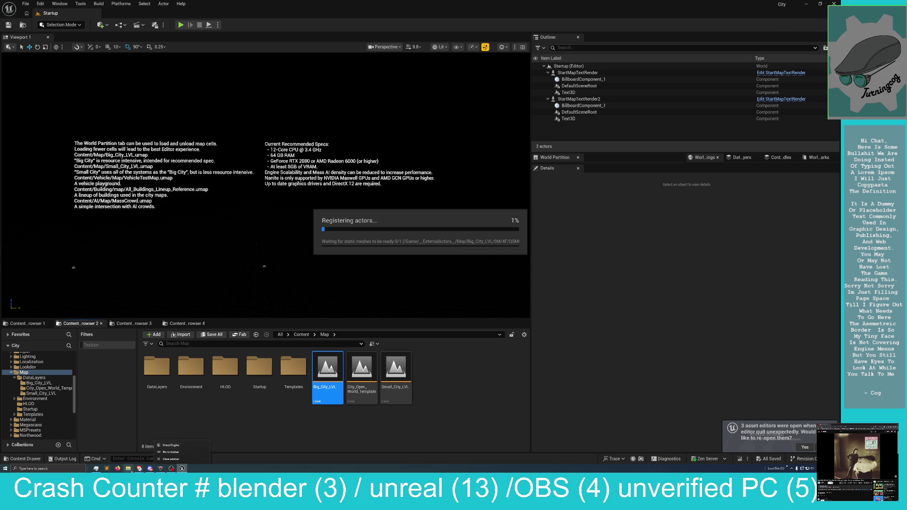
click(96, 469)
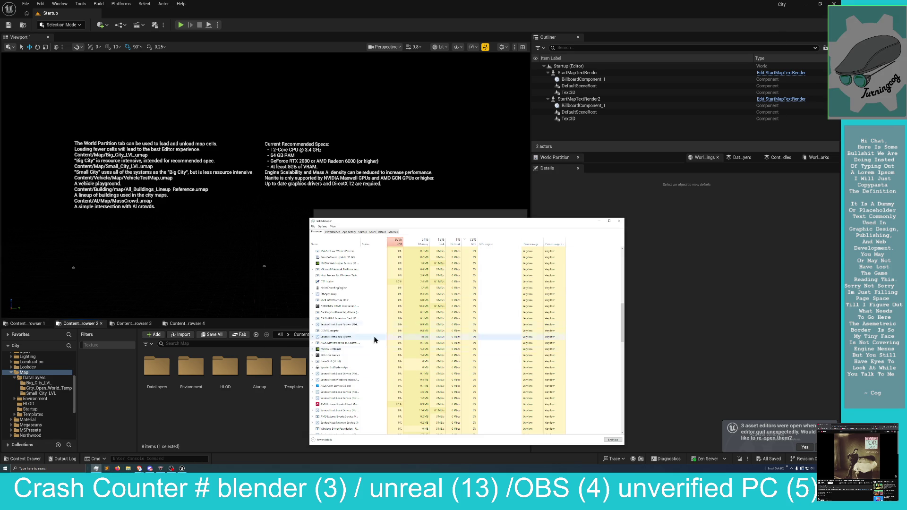
scroll(348, 292, up, 7)
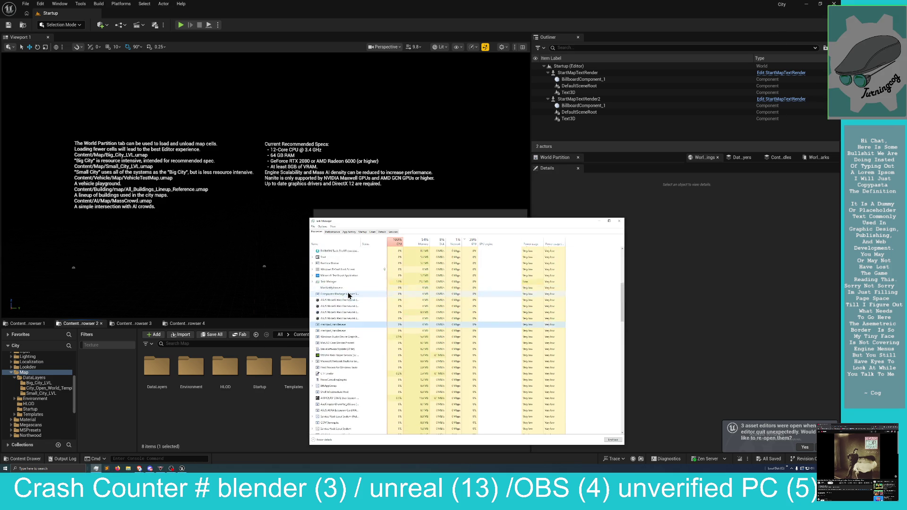
scroll(348, 292, up, 6)
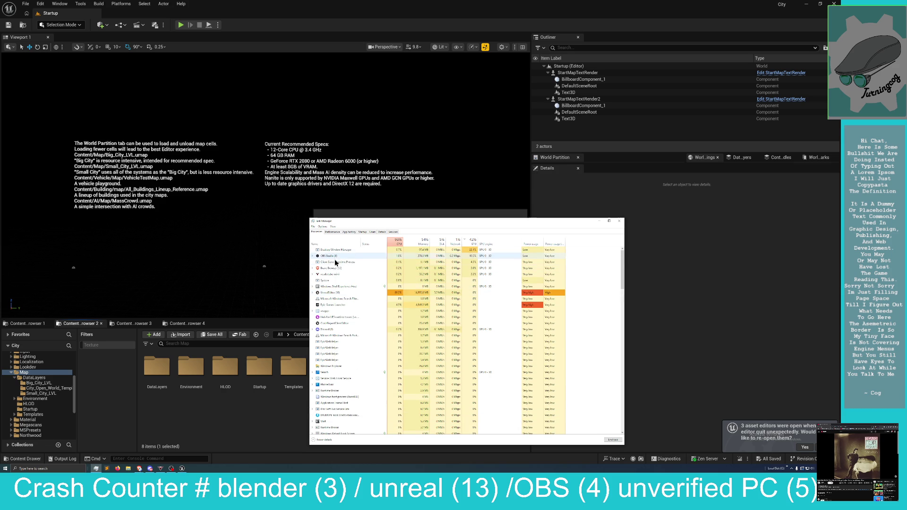
click(330, 295)
right_click(330, 295)
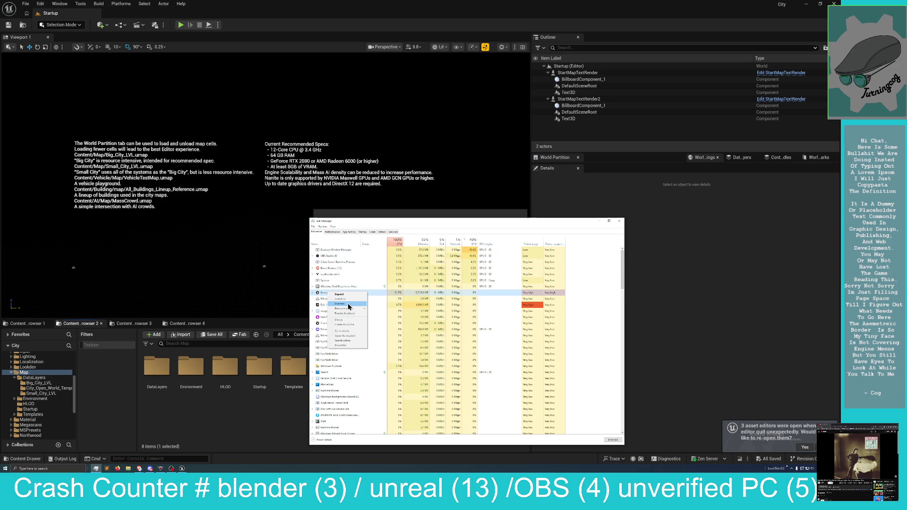
click(348, 308)
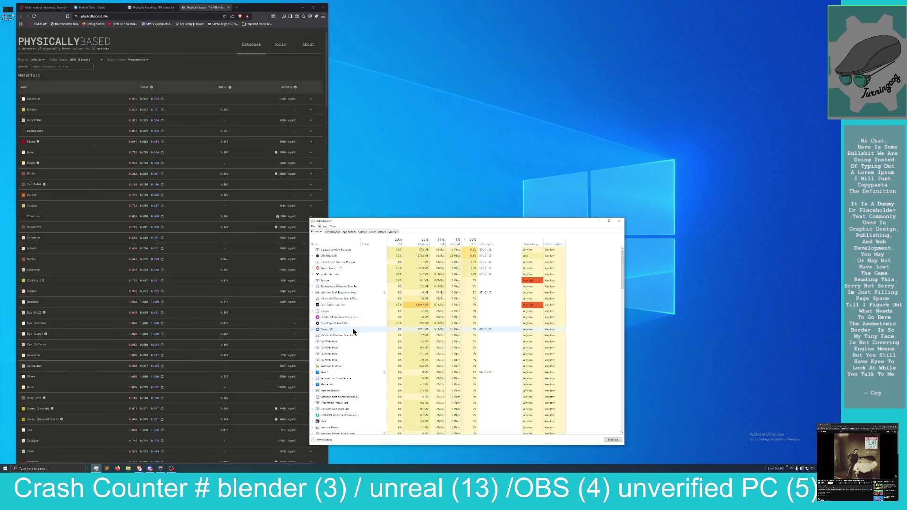
right_click(338, 322)
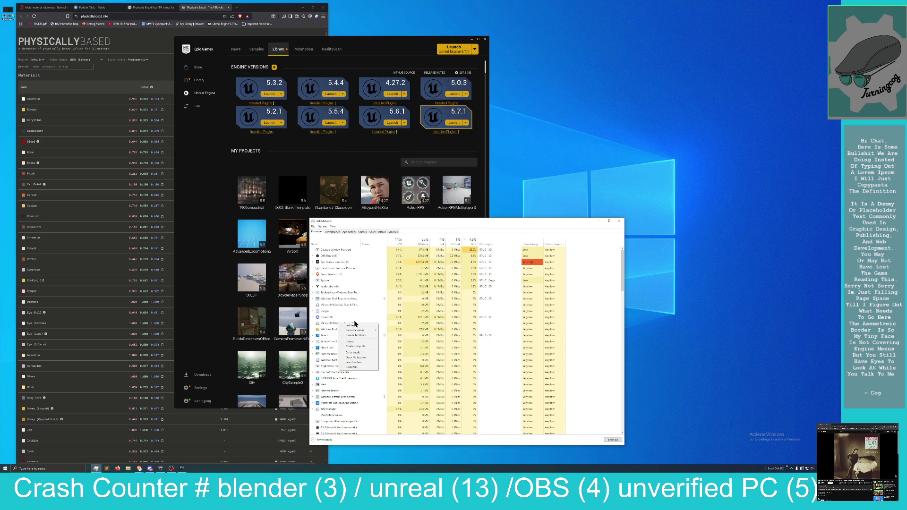
Dismiss the process menu and relaunch the City project from the Launcher's My Projects list.
click(514, 233)
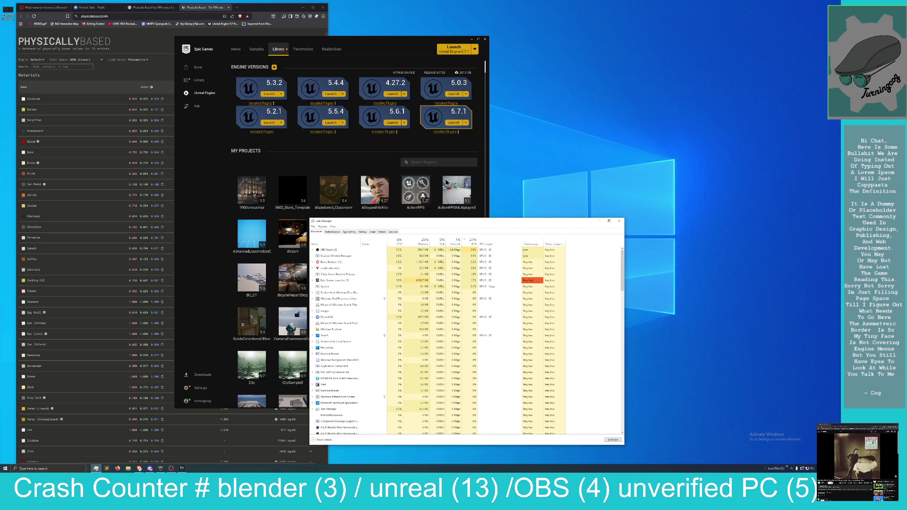
click(293, 213)
scroll(334, 323, down, 1)
scroll(334, 323, down, 1)
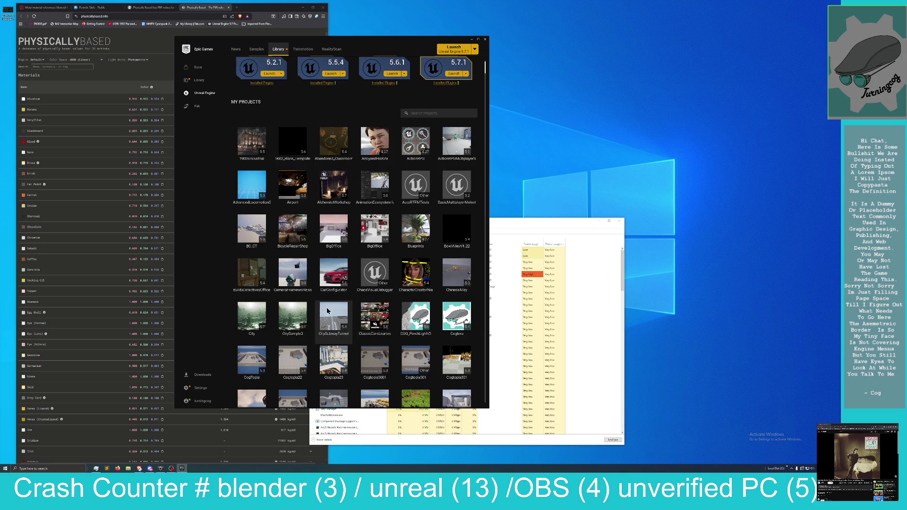
double_click(252, 317)
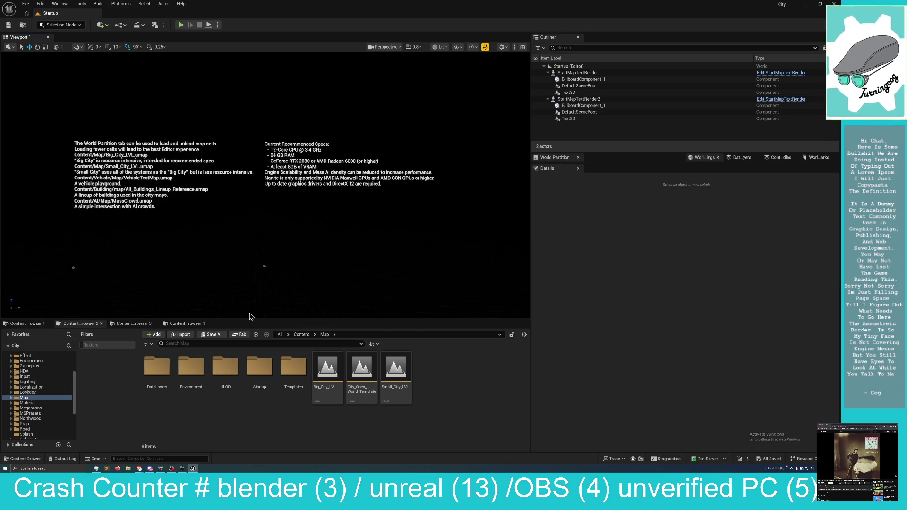
Open Small_City_LVL from the Content Browser's Map folder.
click(397, 366)
double_click(397, 367)
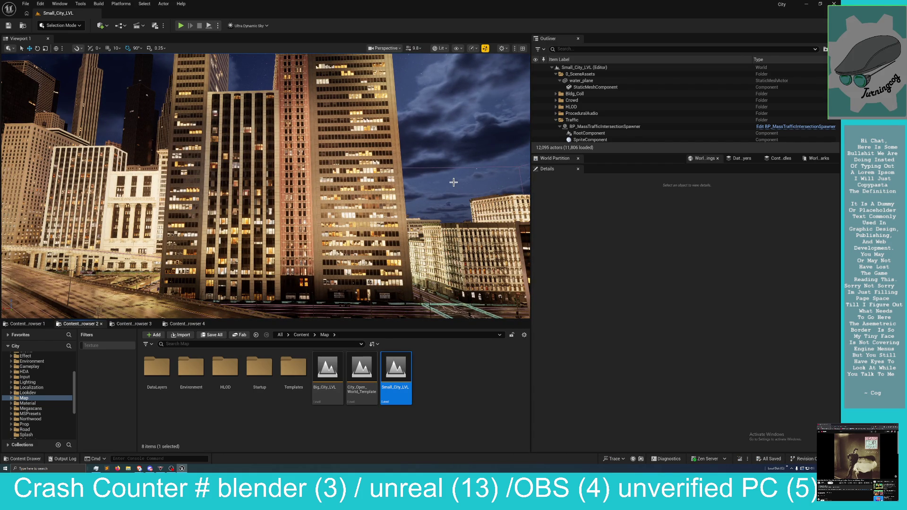
Fly the camera toward the lit downtown skyscrapers.
mouse_move(441, 188)
mouse_down()
mouse_move(417, 119)
mouse_move(451, 116)
mouse_move(404, 119)
mouse_move(418, 120)
mouse_up()
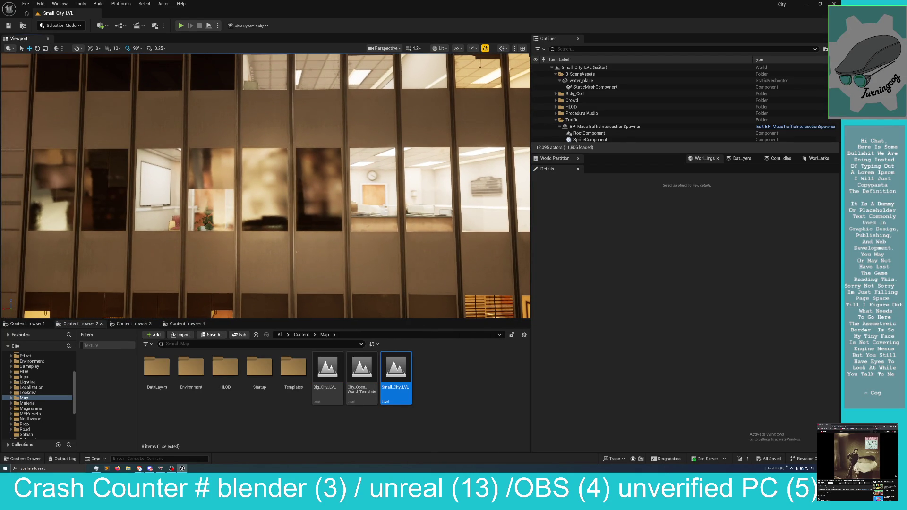
Adjust the fly-camera speed while approaching the office tower façade.
scroll(418, 120, down, 8)
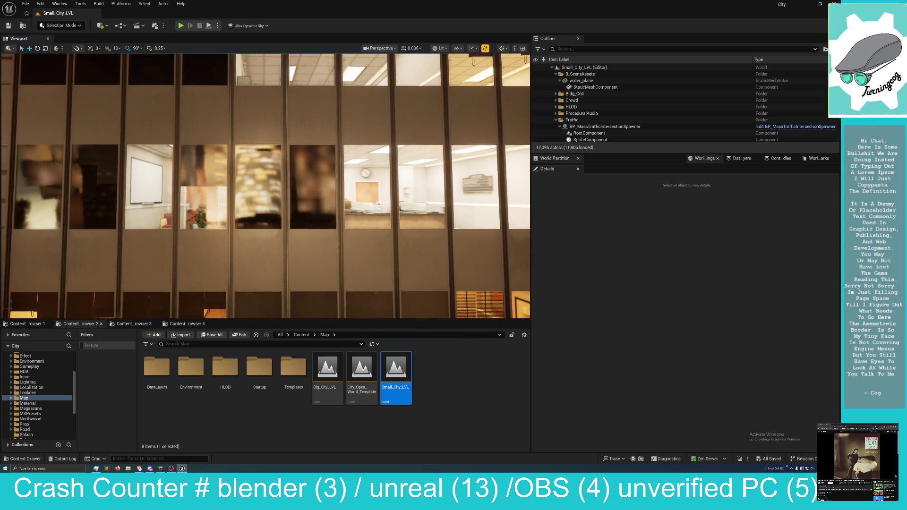
scroll(266, 185, up, 3)
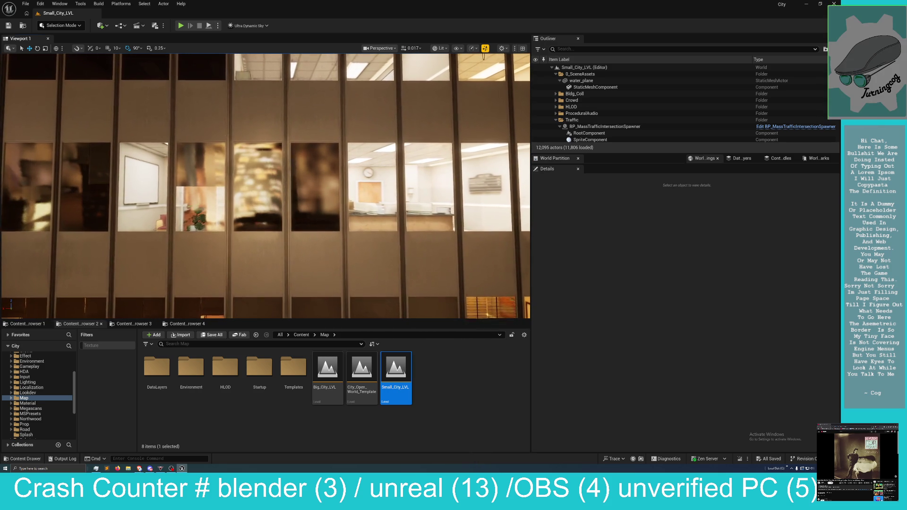
scroll(266, 185, up, 1)
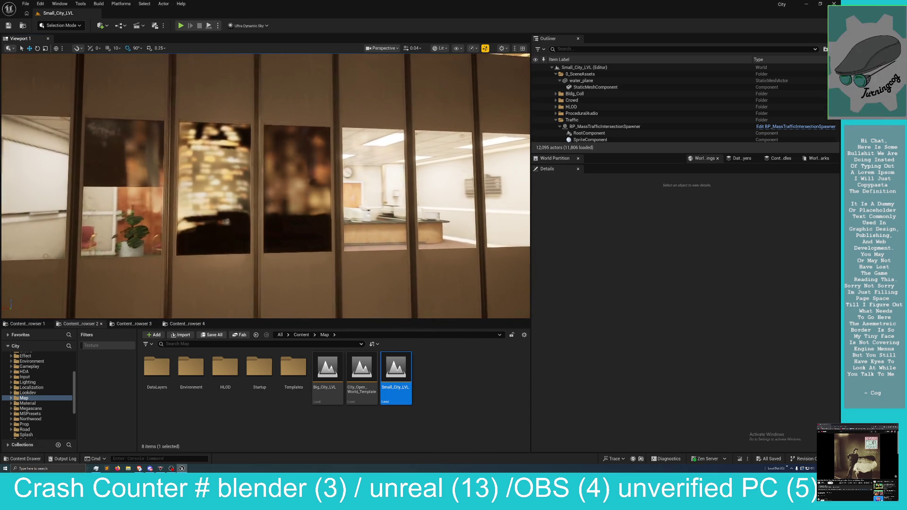
Strafe the camera right along the office façade past the reception desk windows.
key(w)
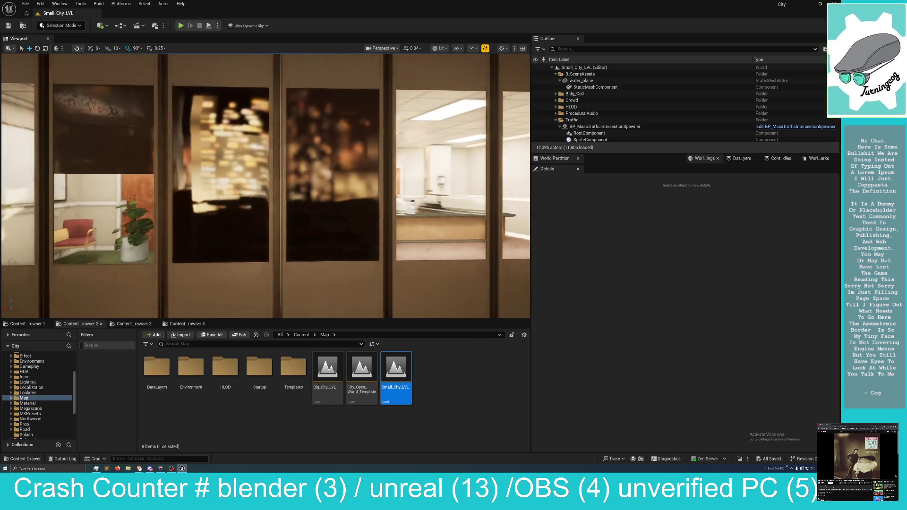
key(d)
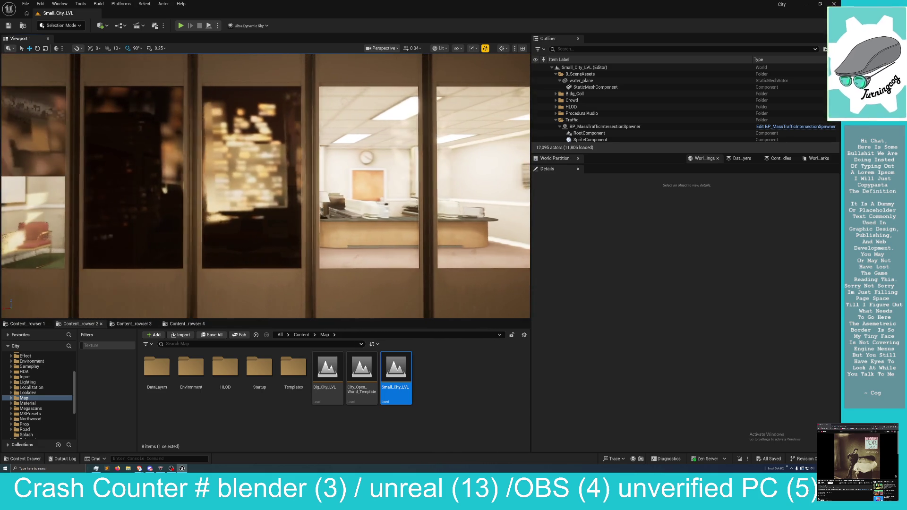
key(d)
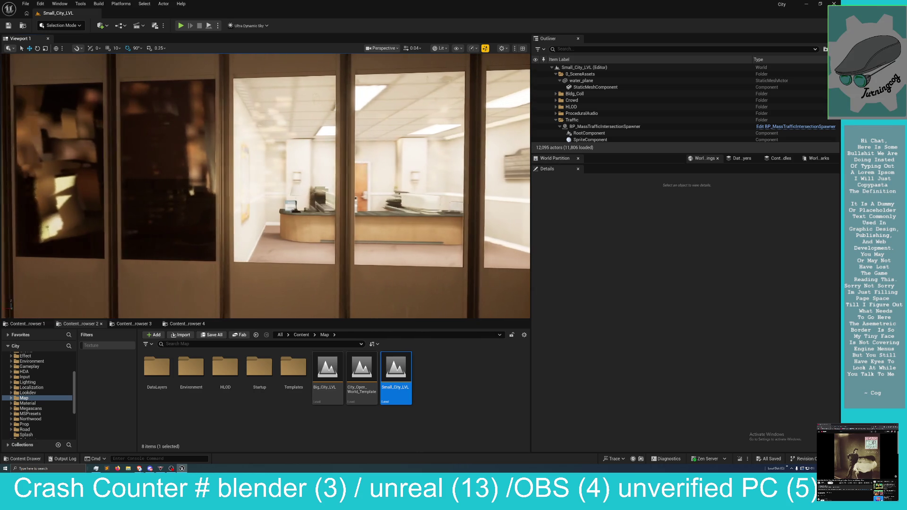
key(d)
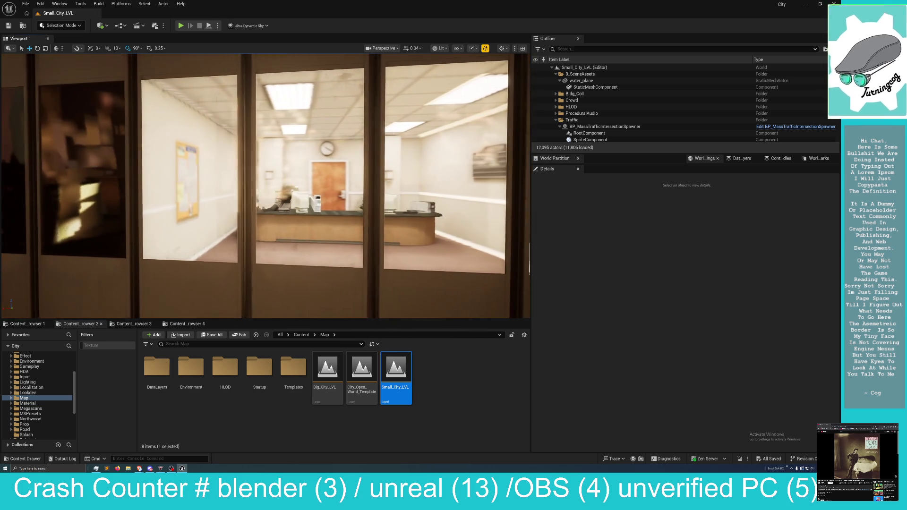
key(d)
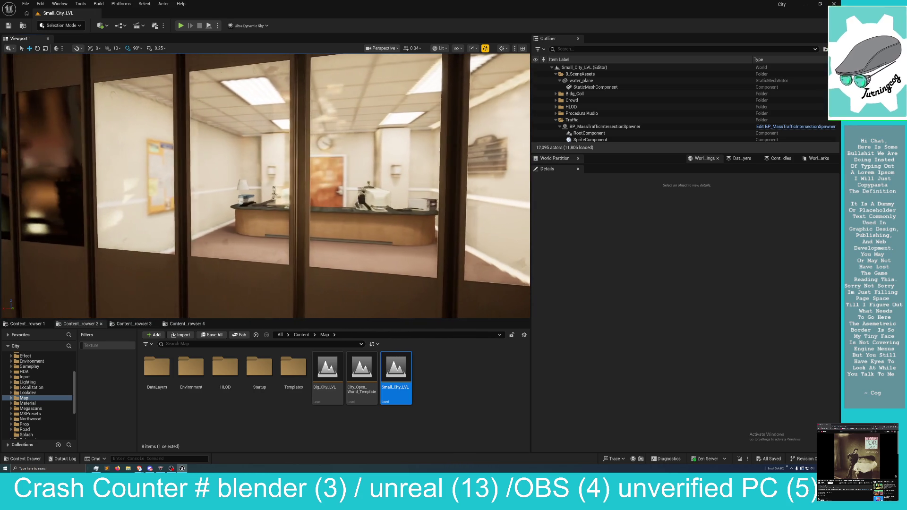
key(d)
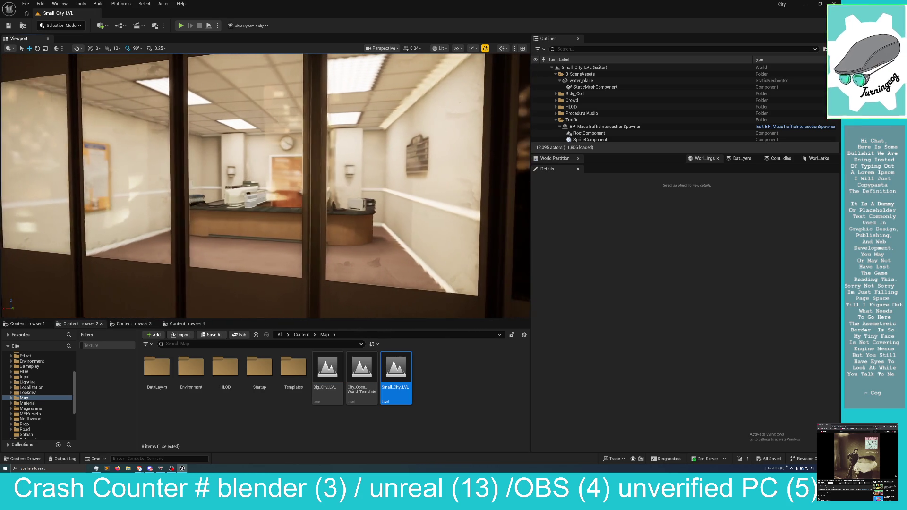
Fine-tune the camera at the windows and make the viewport fill the editor with F11.
key(w)
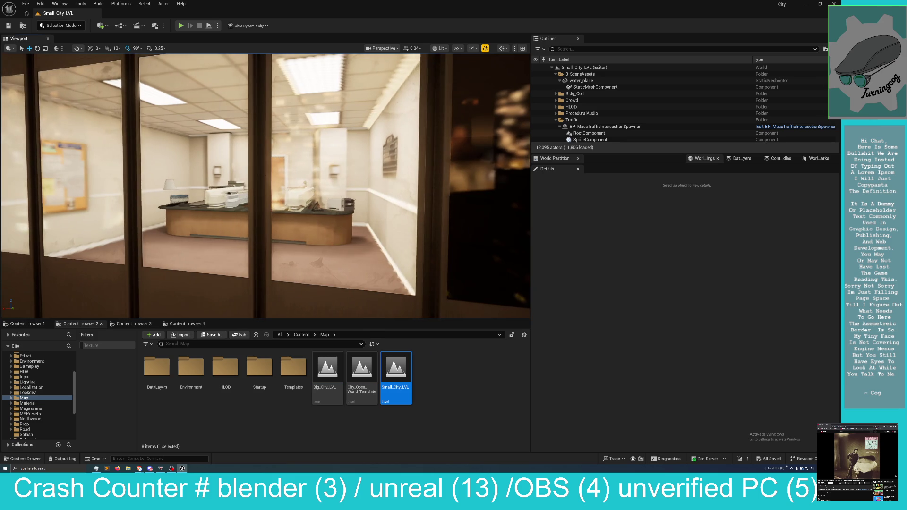
key(s)
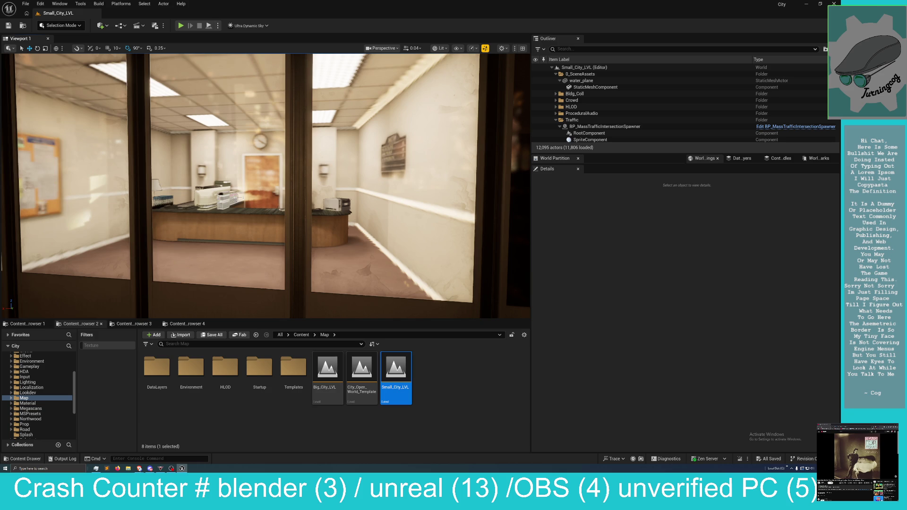
key(Left)
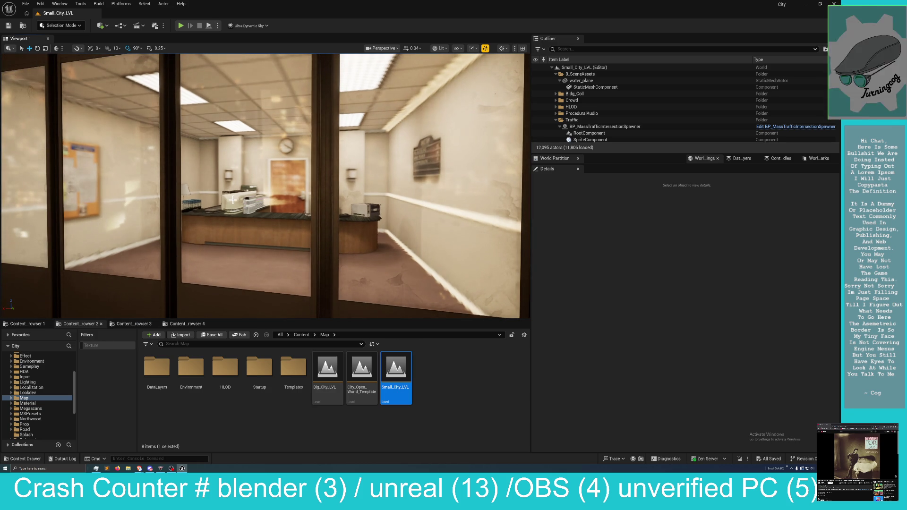
key(F11)
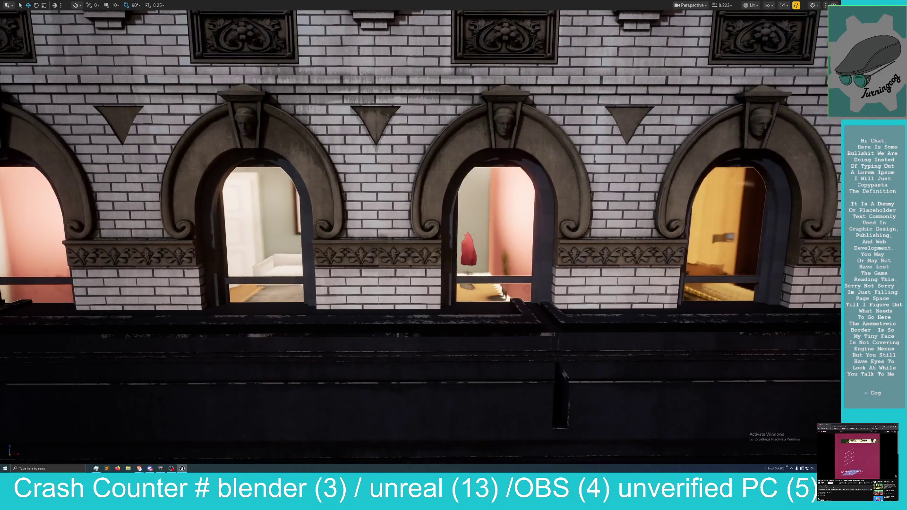
Fly the camera along the white brick apartment facade to inspect its lit window interiors.
key(a)
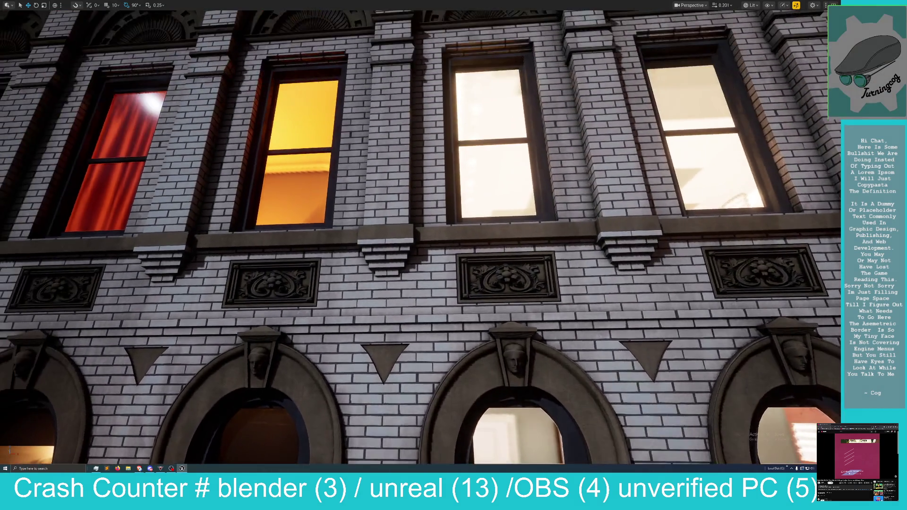
mouse_move(99, 389)
mouse_down()
mouse_move(43, 389)
mouse_move(99, 389)
mouse_move(129, 438)
mouse_up()
scroll(129, 438, up, 3)
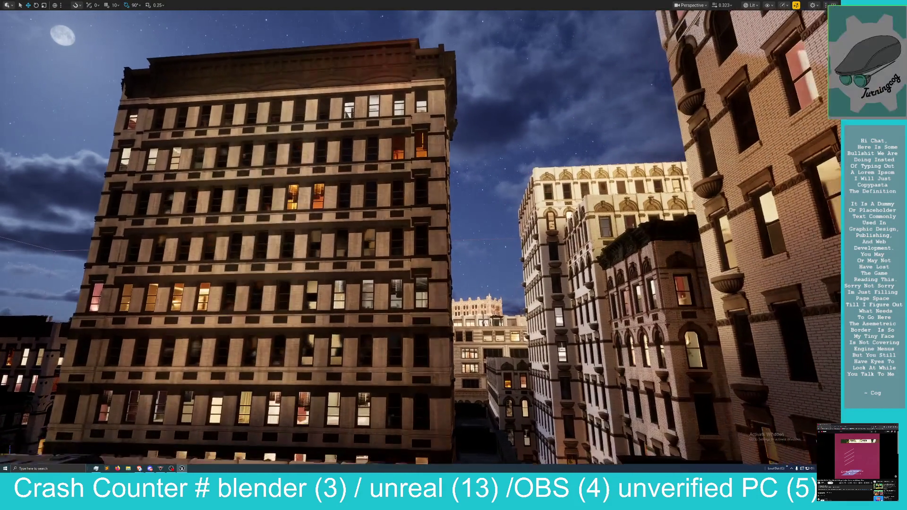
key(w)
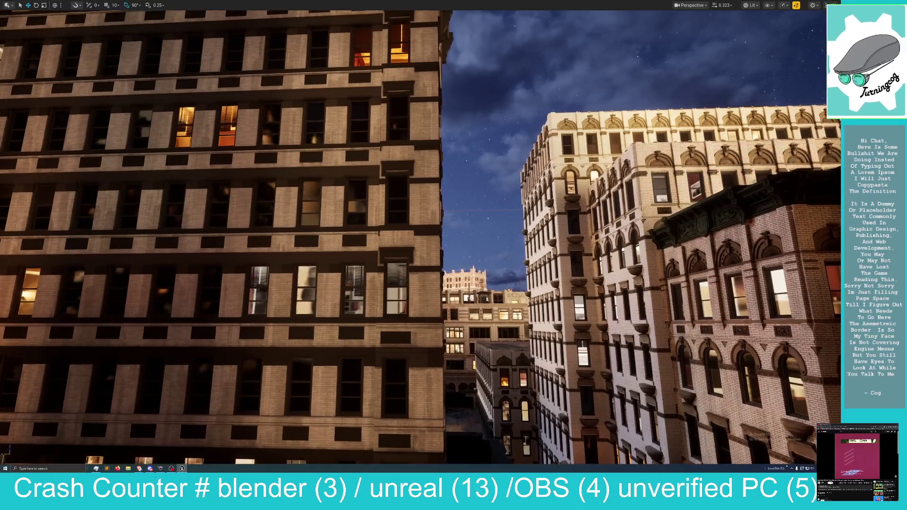
key(w)
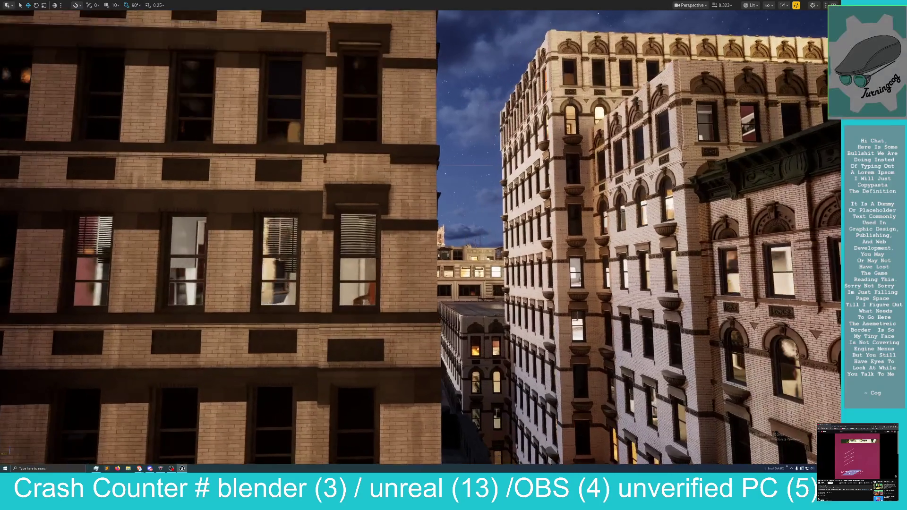
key(w)
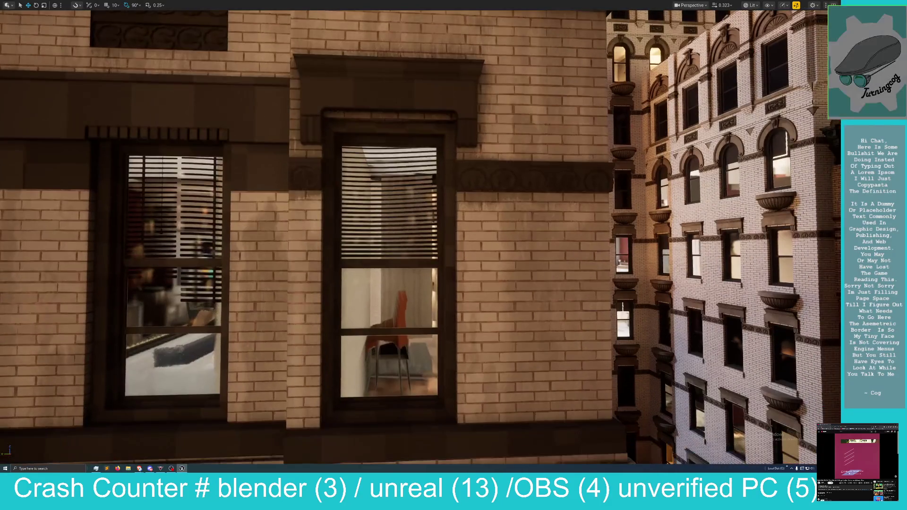
key(a)
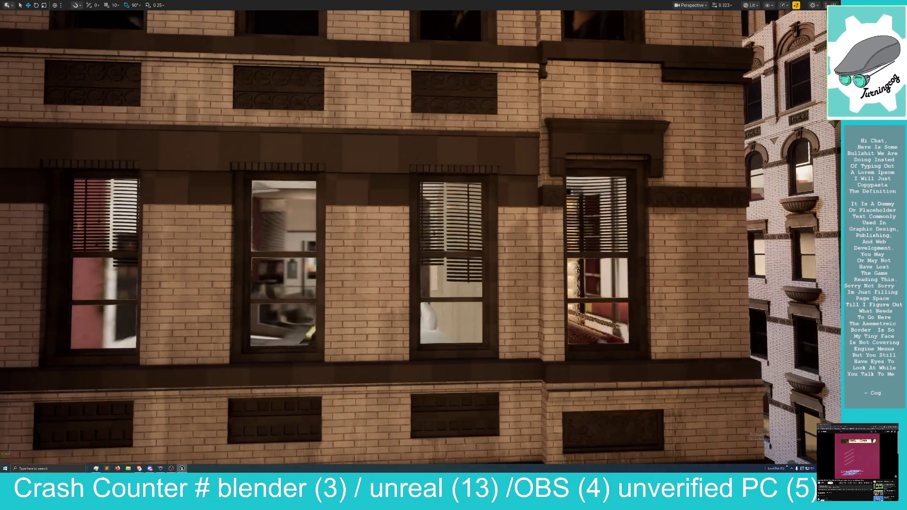
key(a)
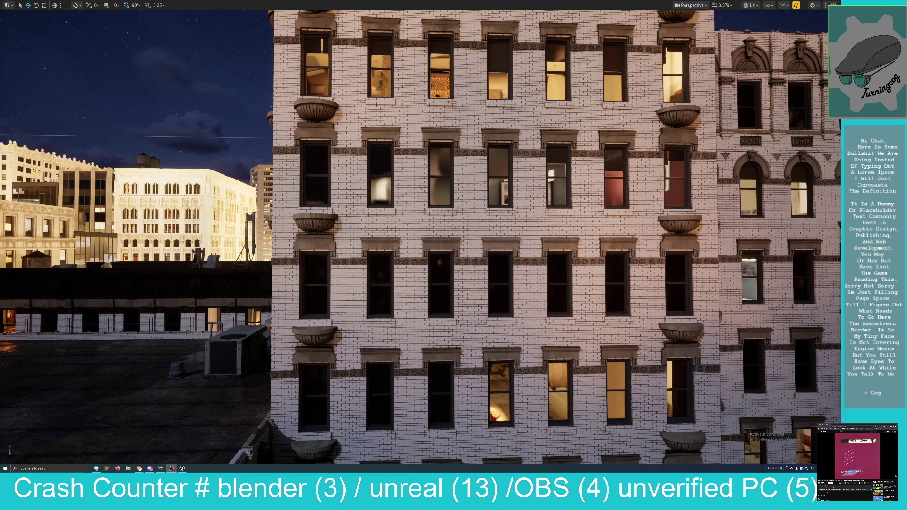
Cycle through camera bookmarks 1 to 4, ending on the stone office street corner.
key(1)
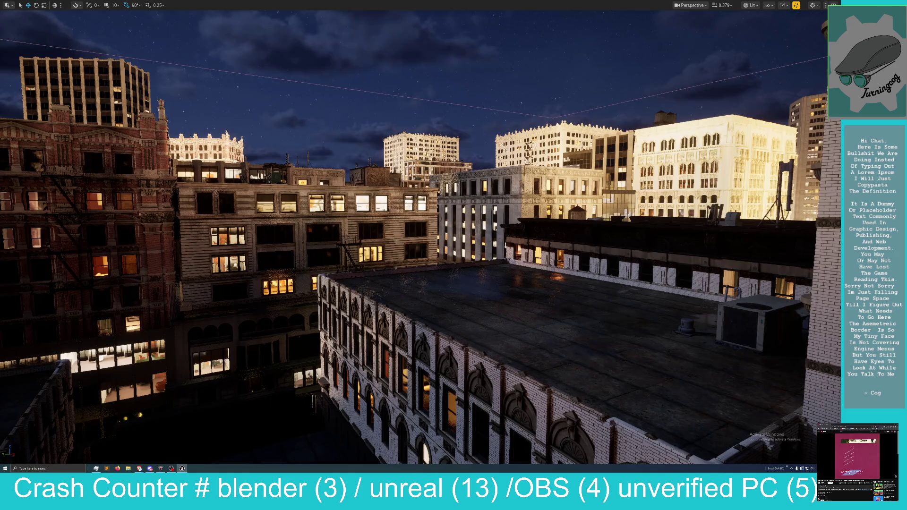
key(2)
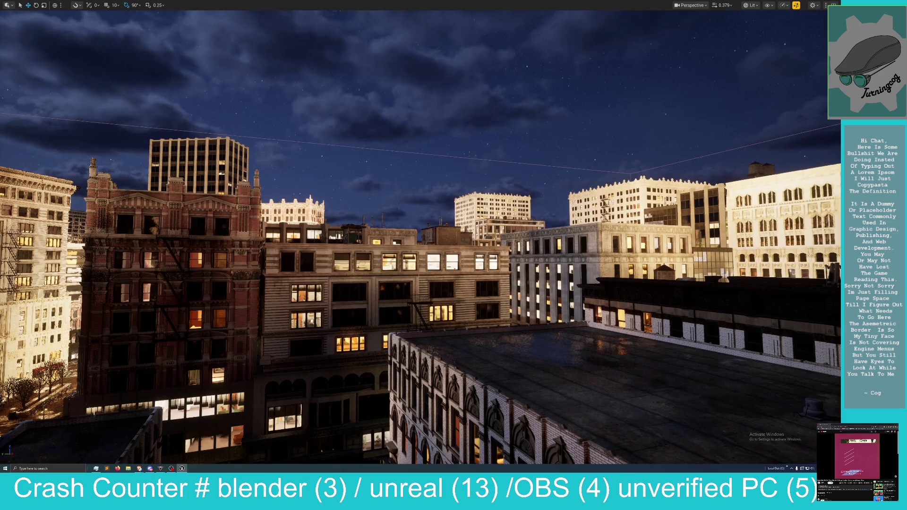
key(3)
key(4)
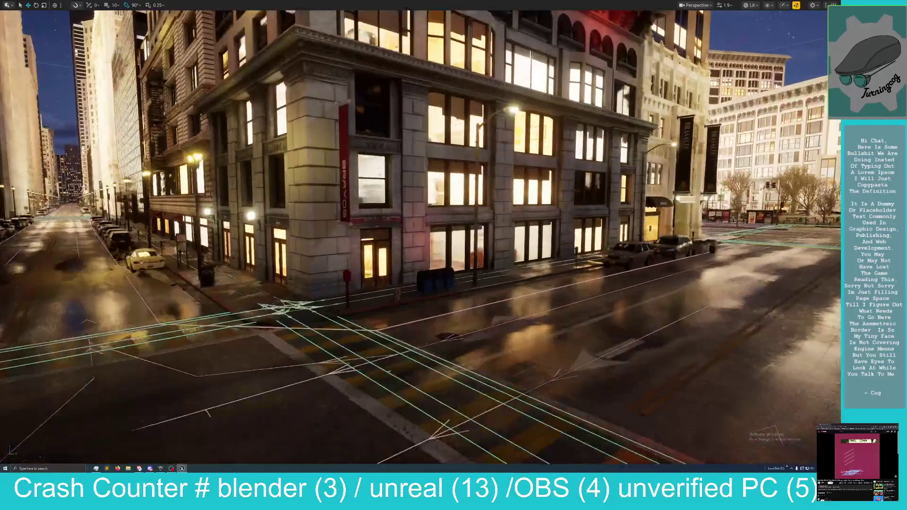
Move the camera sideways down the street toward the stone office facade.
key(d)
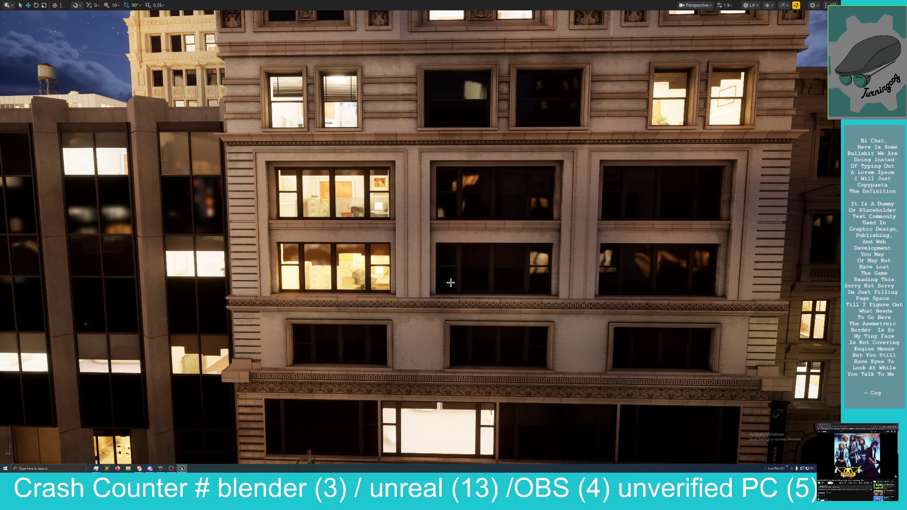
Move the view closer to the lit office windows, then exit immersive viewport mode with F11.
mouse_move(412, 284)
mouse_down()
mouse_move(359, 284)
mouse_move(440, 272)
mouse_move(400, 274)
mouse_move(397, 293)
mouse_move(402, 257)
mouse_move(378, 259)
mouse_up()
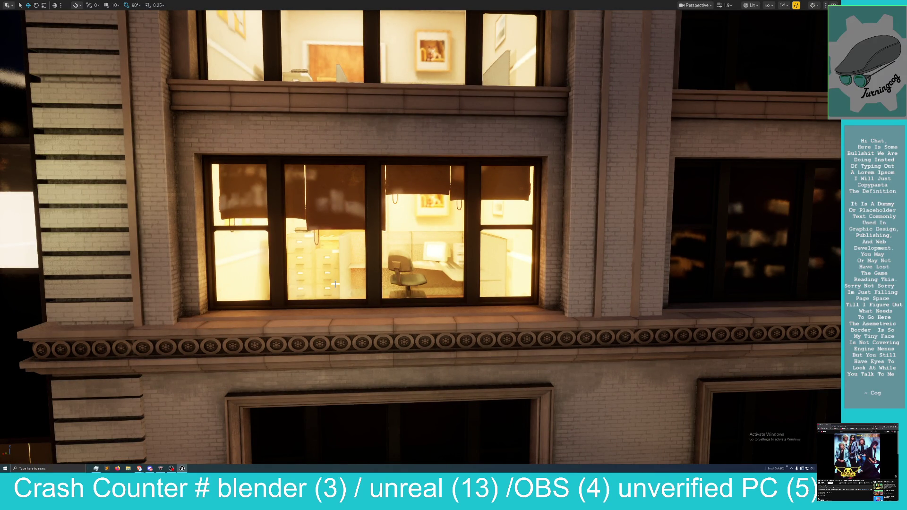
mouse_move(378, 259)
mouse_down()
mouse_move(380, 184)
mouse_move(373, 186)
mouse_move(453, 180)
mouse_move(385, 182)
mouse_move(375, 284)
mouse_up()
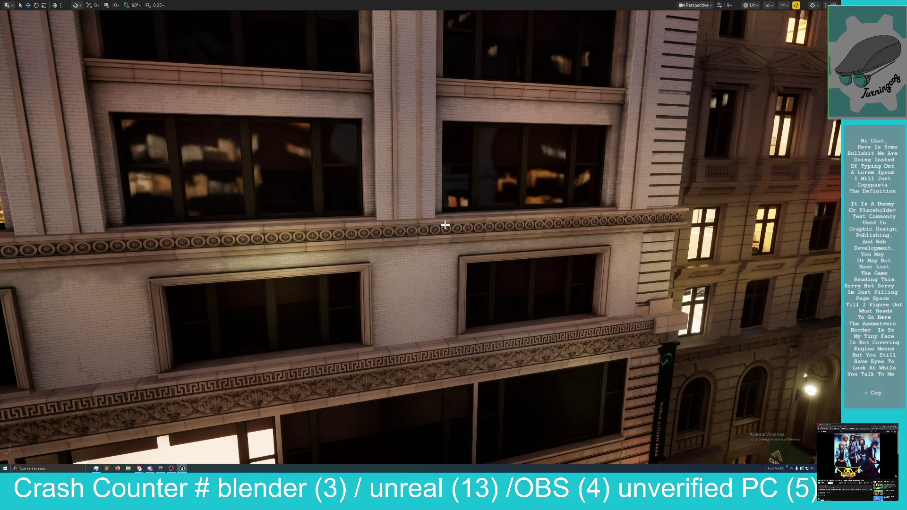
key(F11)
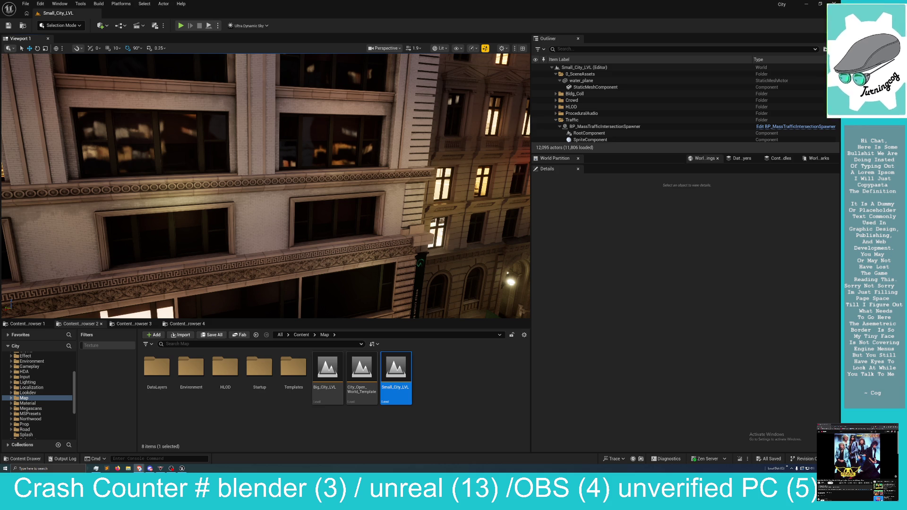
View the Parallax Interior Cubemap Material - LivingRoom preview full size, then move the browser aside.
key(alt+Tab)
double_click(555, 168)
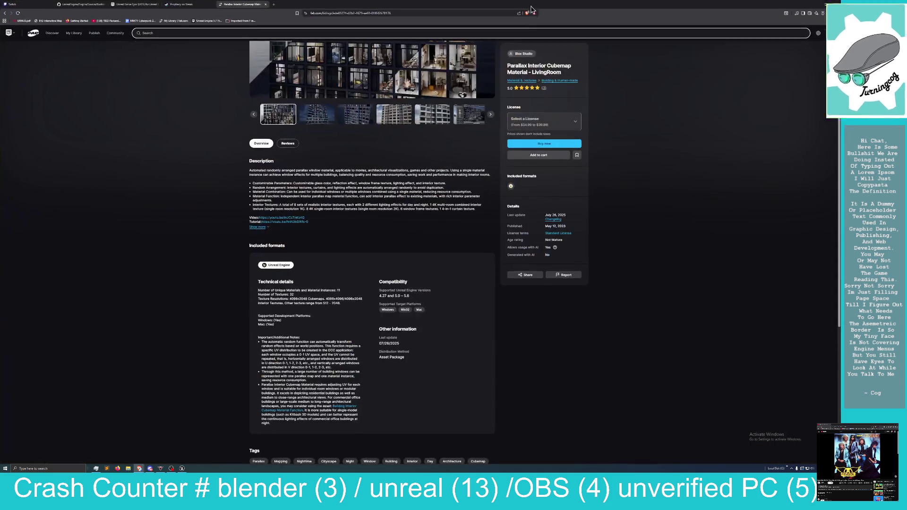
scroll(469, 91, up, 2)
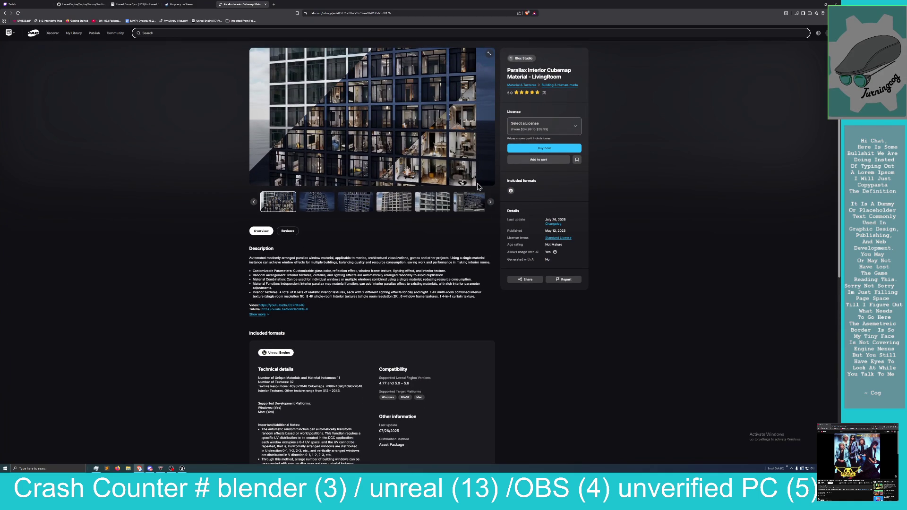
click(488, 54)
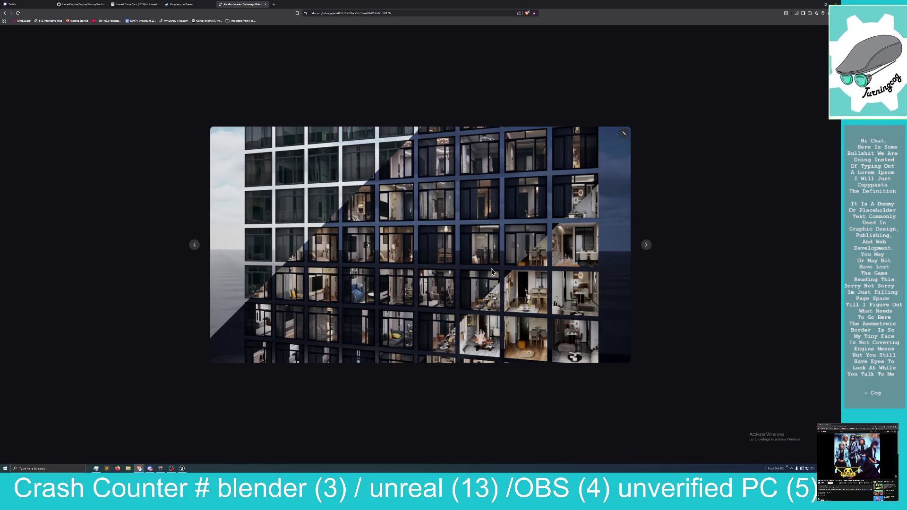
click(665, 225)
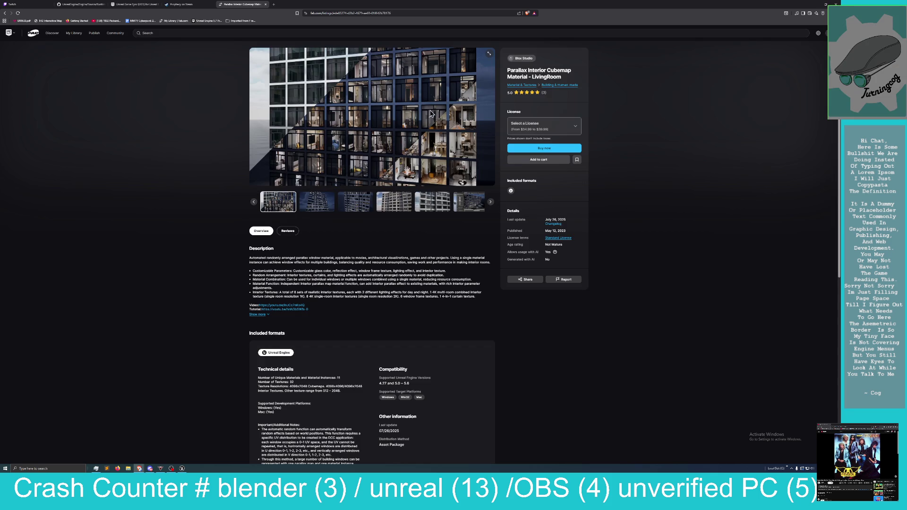
mouse_move(572, 6)
mouse_down()
mouse_move(558, 29)
mouse_move(317, 105)
mouse_up()
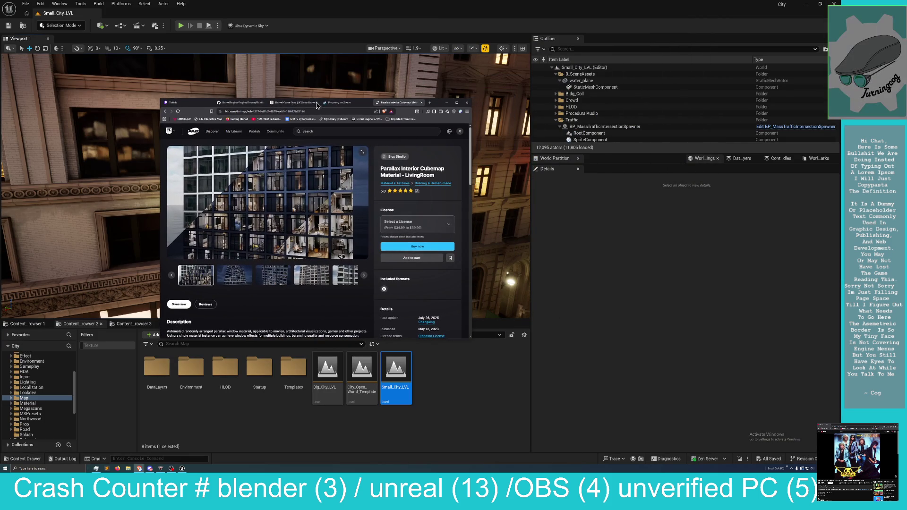
drag(301, 103, 0, 108)
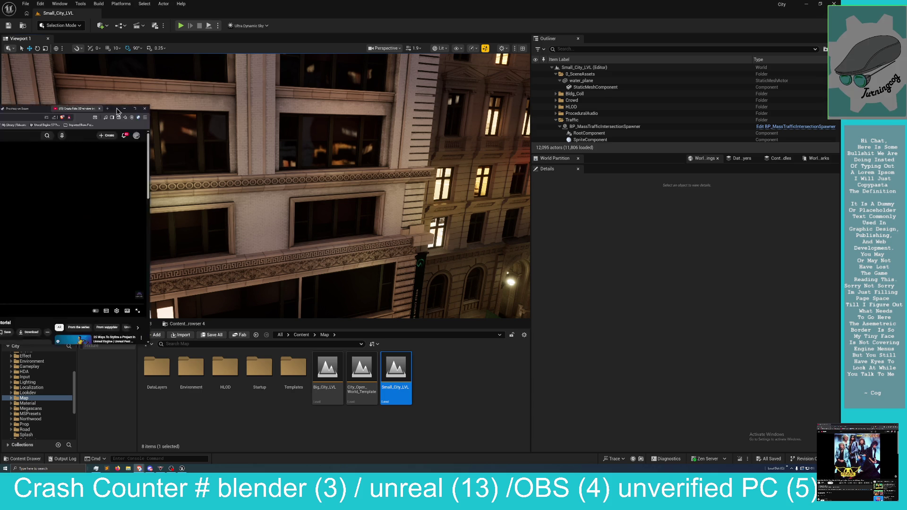
Switch to the browser showing the YouTube fake window interior tutorial.
key(alt+Tab)
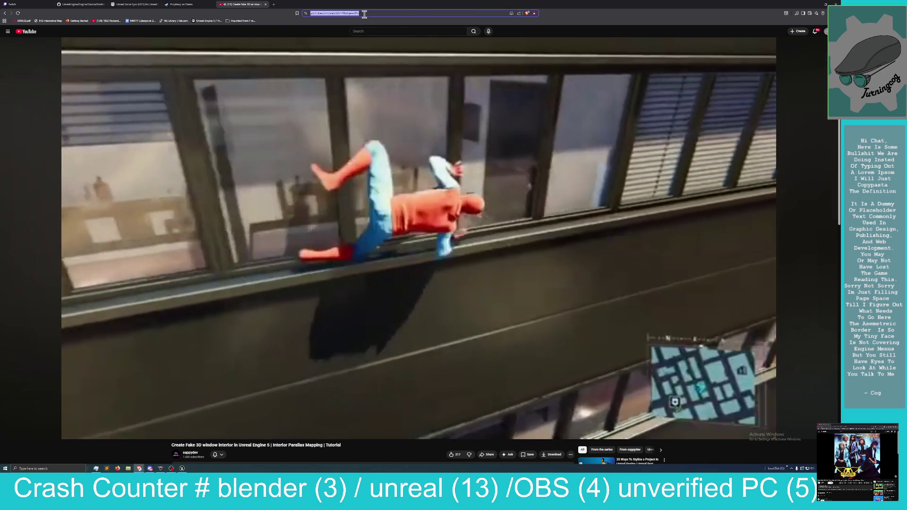
Set the YouTube tutorial's playback quality to 1080p60.
click(363, 15)
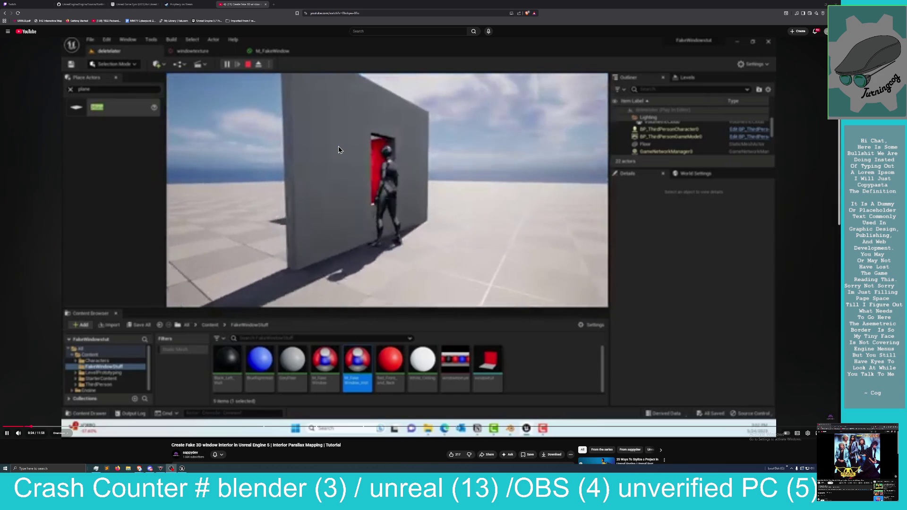
click(807, 433)
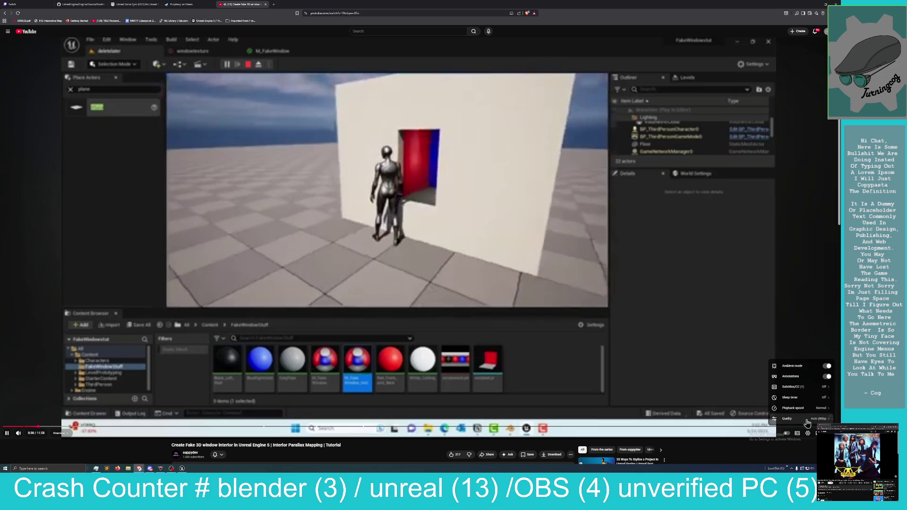
click(802, 420)
click(797, 378)
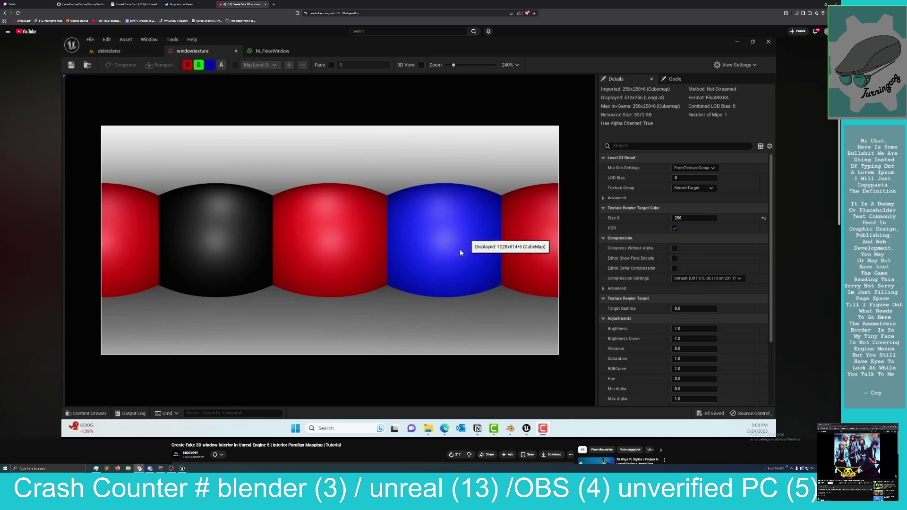
Seek the tutorial past its Blender cube part to the red-walled room around 5:15.
scroll(245, 192, down, 3)
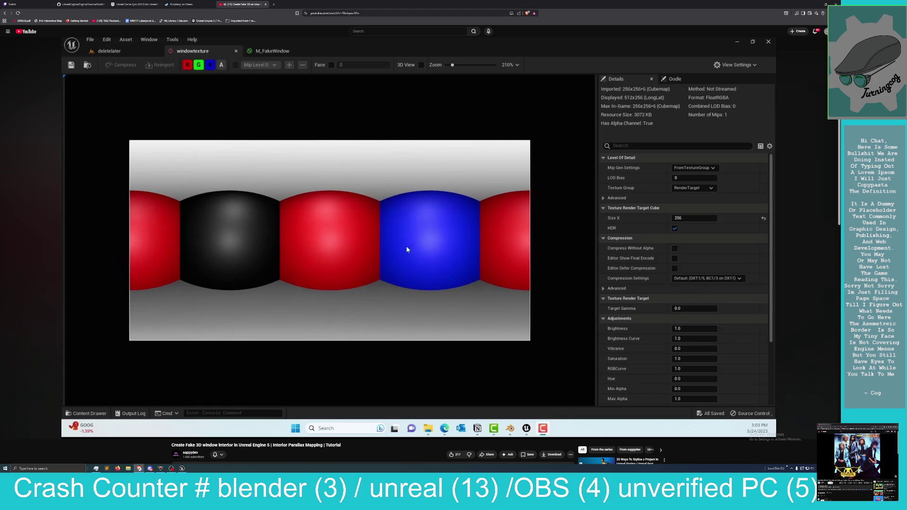
click(513, 430)
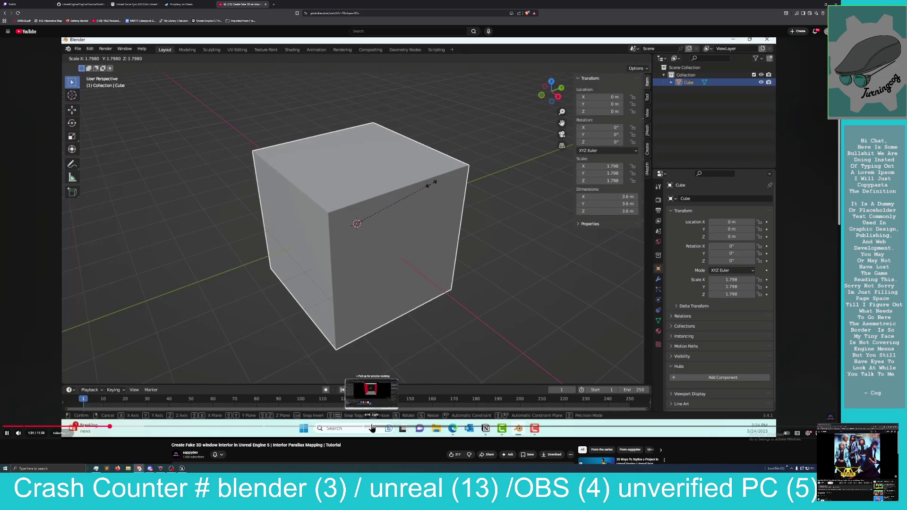
click(371, 427)
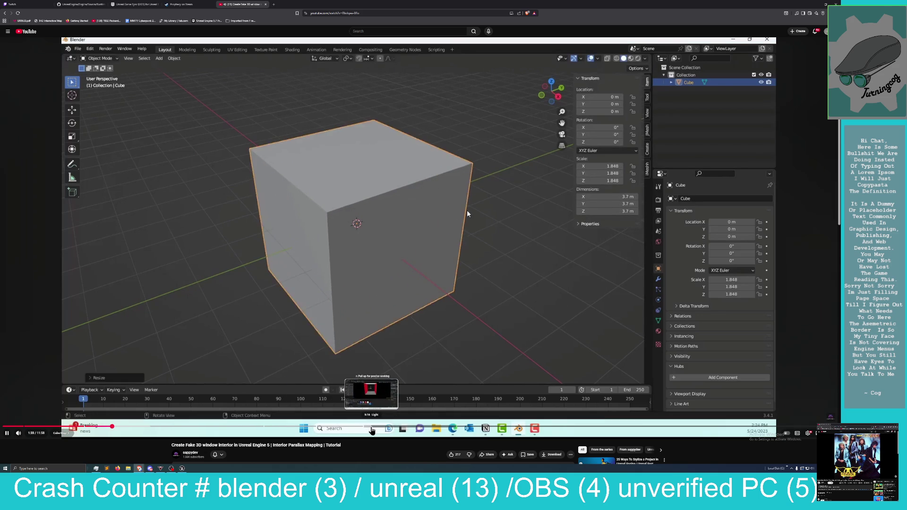
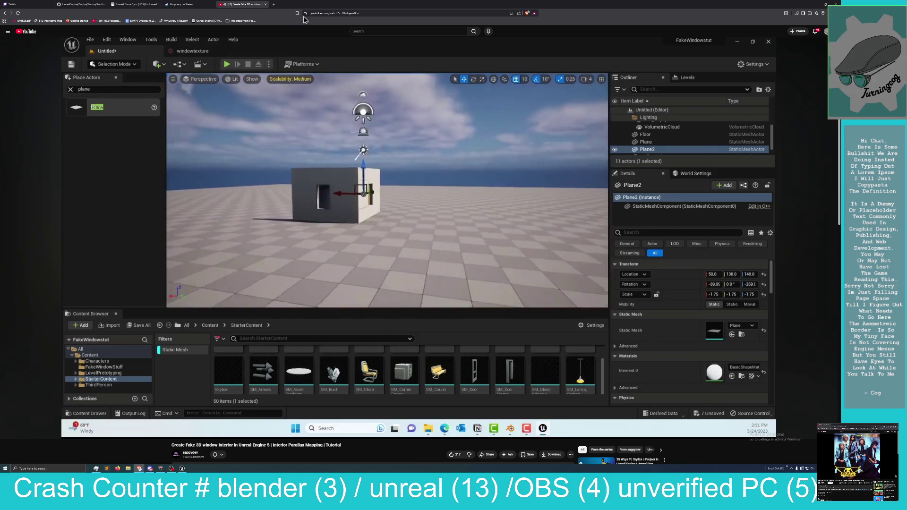
Minimise the YouTube tutorial to get back to the Small_City_LVL level in the editor.
click(824, 3)
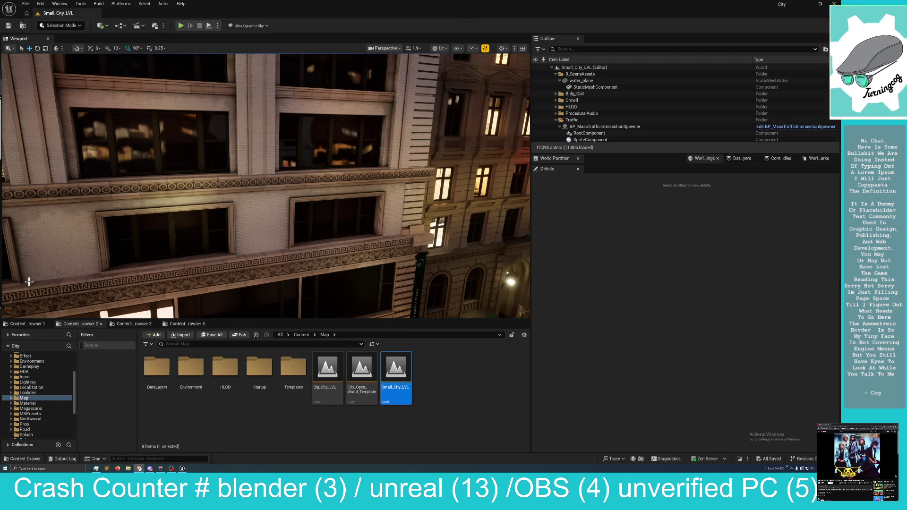
Select building BLDG_N181010 and fly close to a lit corner window showing a furnished office.
drag(29, 281, 23, 276)
drag(222, 182, 233, 178)
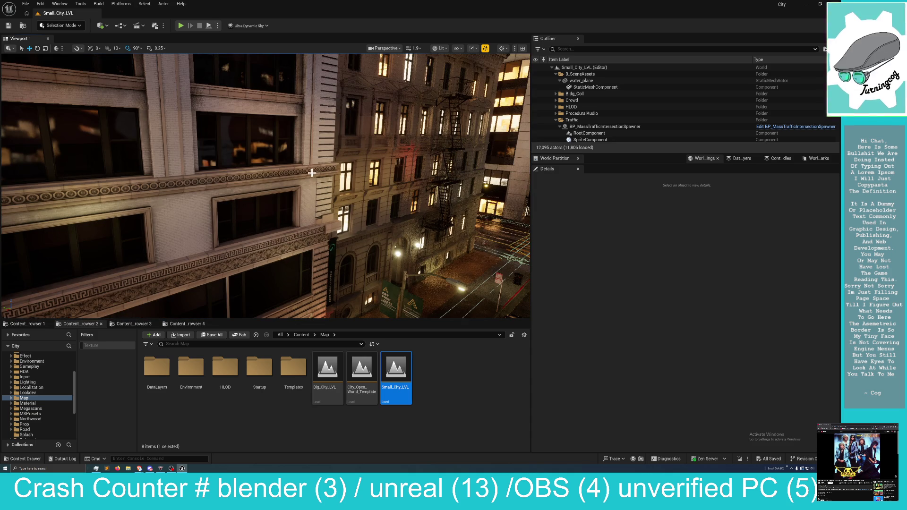
right_click(312, 173)
click(321, 150)
mouse_move(320, 150)
mouse_down()
mouse_move(331, 150)
mouse_move(318, 157)
mouse_up()
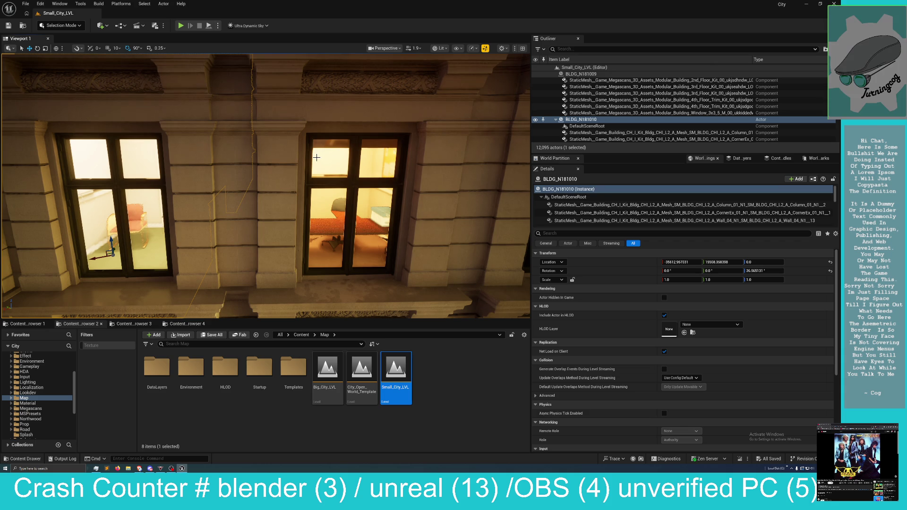
drag(318, 142, 283, 146)
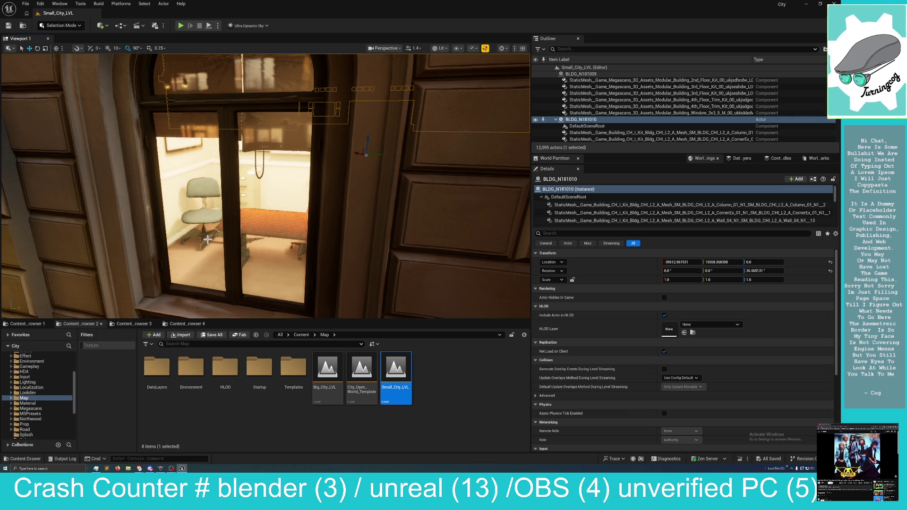
Fly up to the two arched windows, then into and back out of the office interior.
key(d)
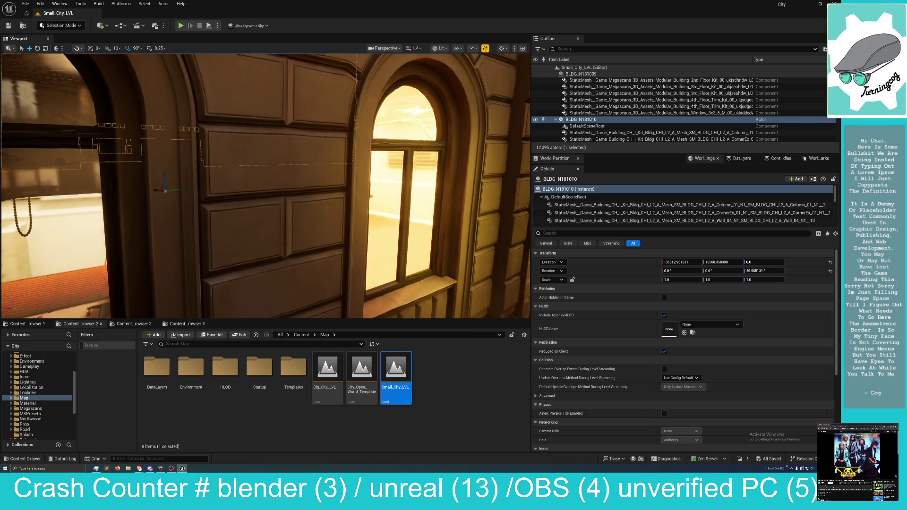
key(d)
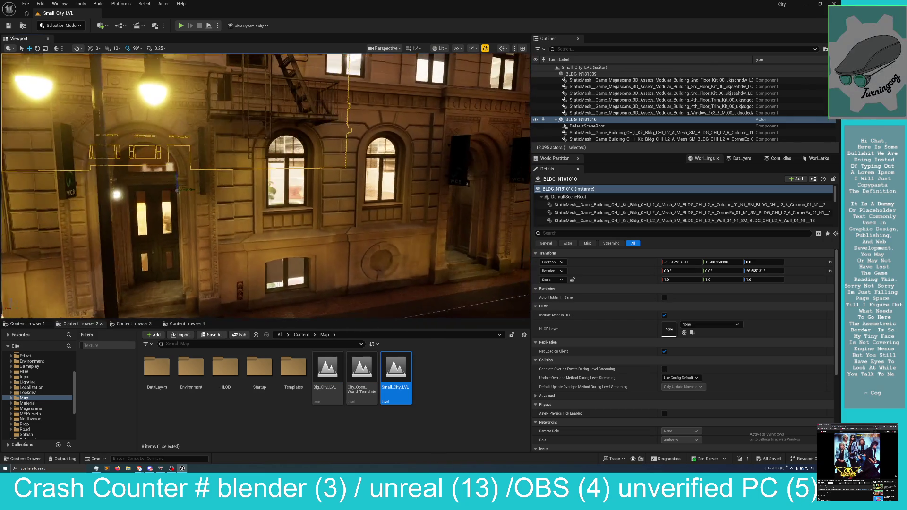
key(d)
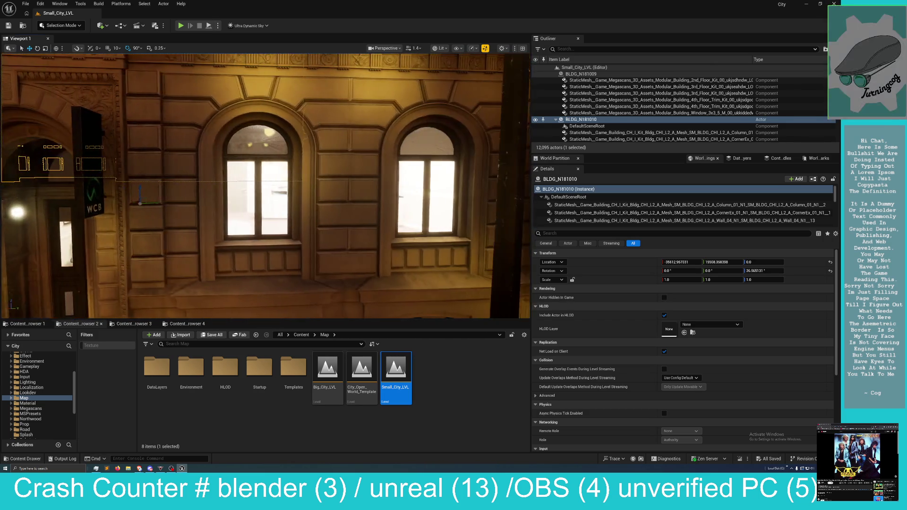
key(w)
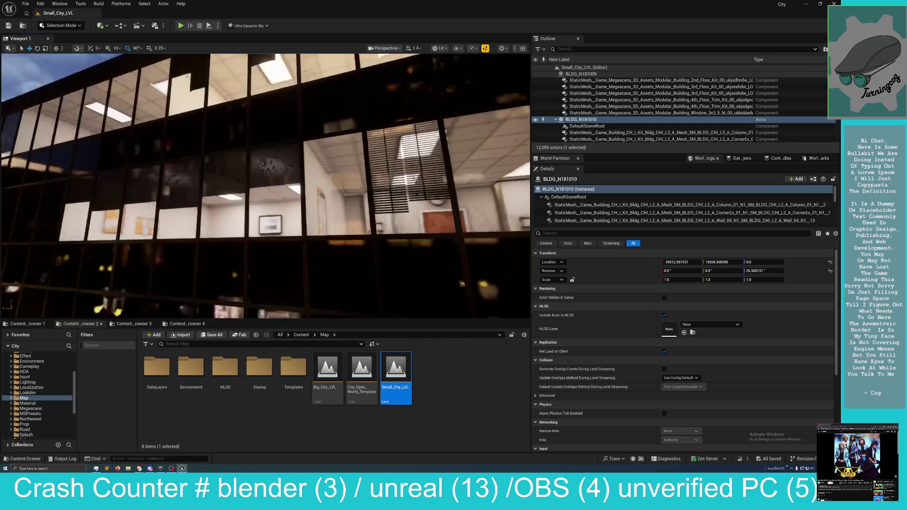
key(s)
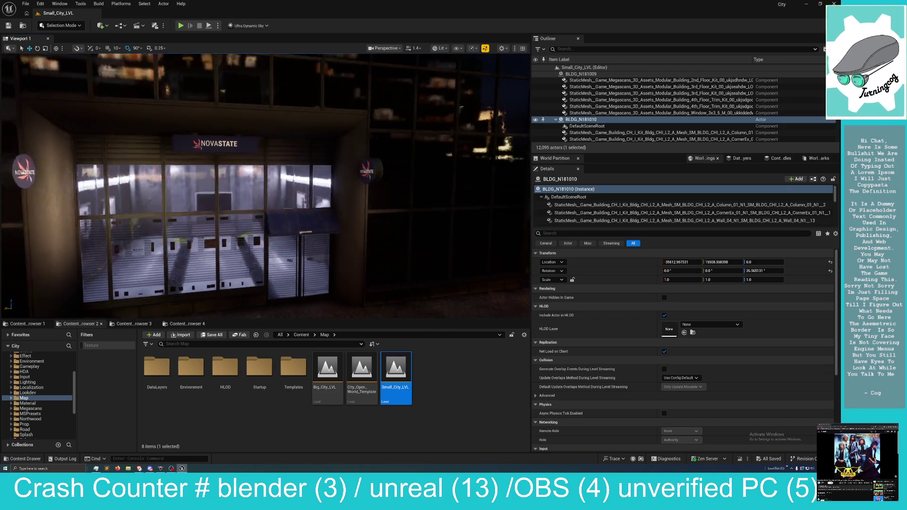
Fly past the lit shop front and turn to face the arched bank facade.
key(w)
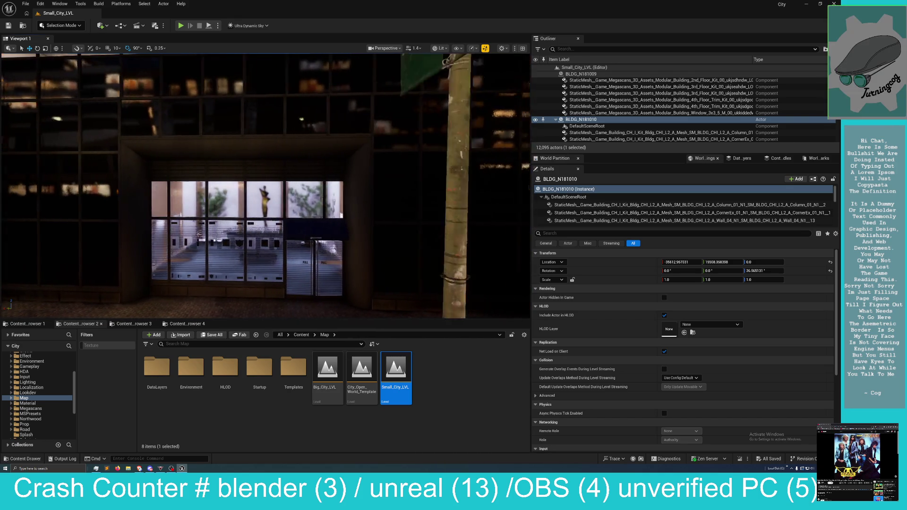
key(w)
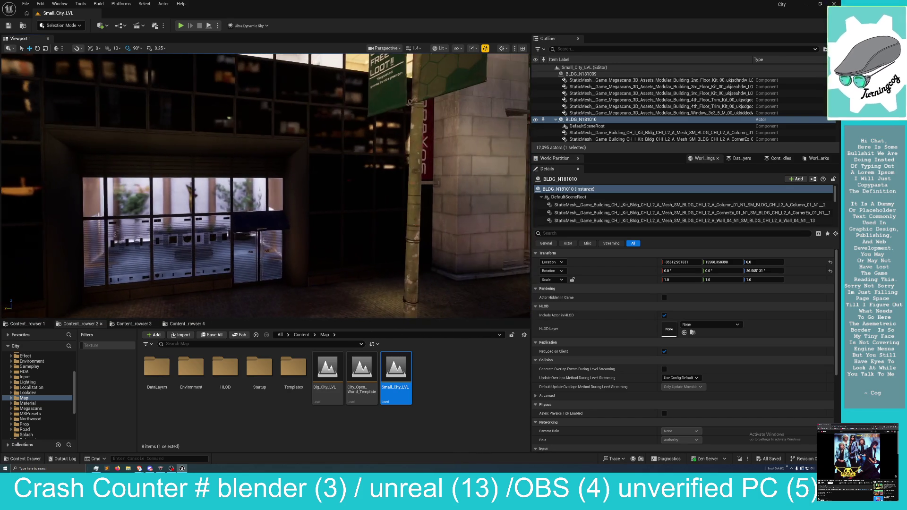
key(d)
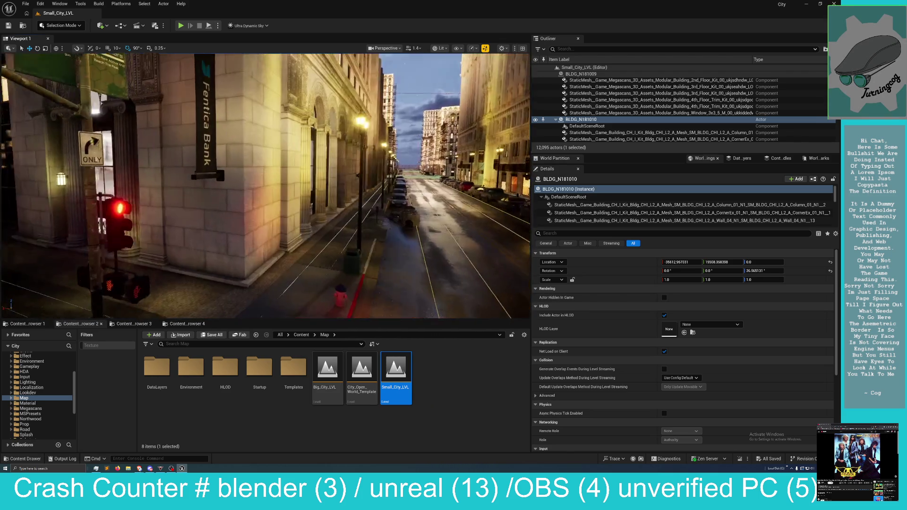
key(d)
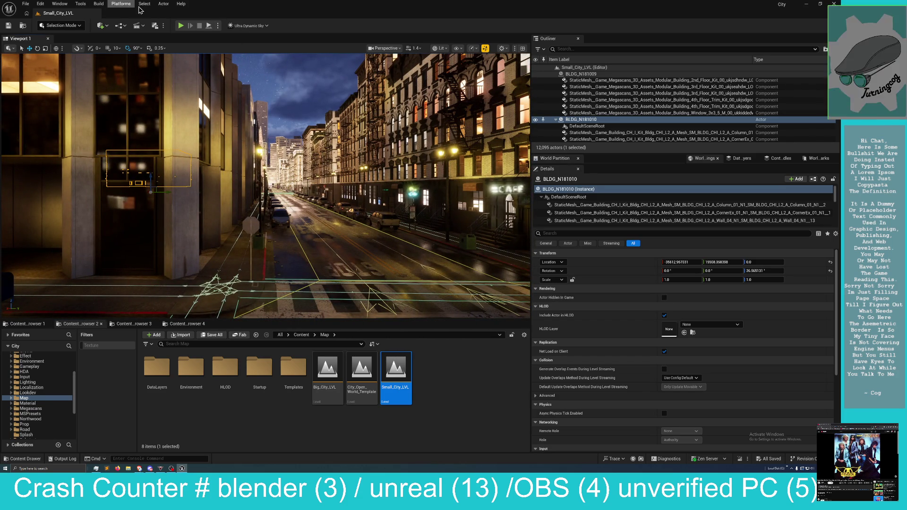
Clear the selection with Unselect All, then jump to an elevated view down the street toward the bank.
click(145, 4)
click(162, 31)
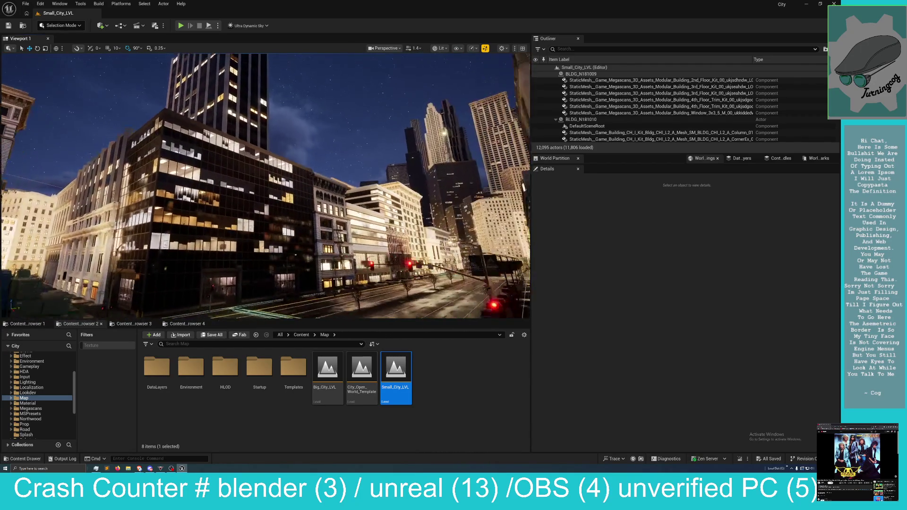
scroll(265, 186, up, 1)
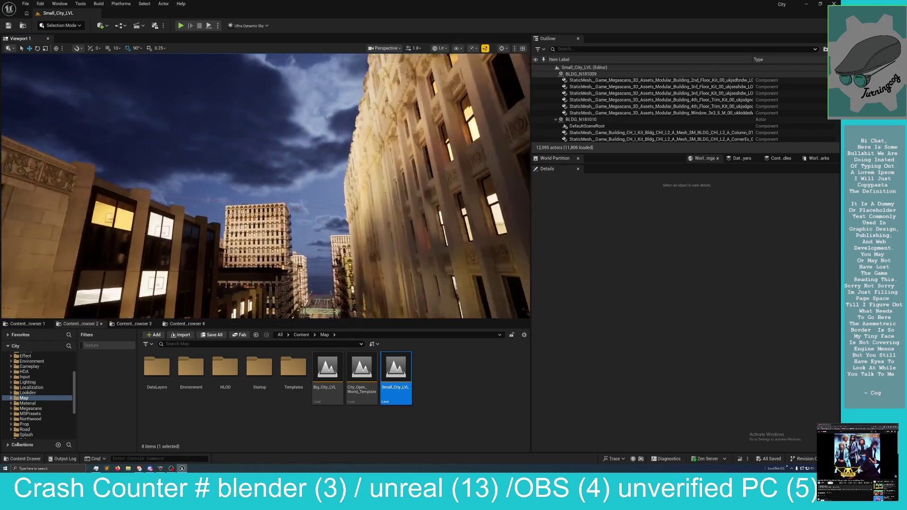
key(1)
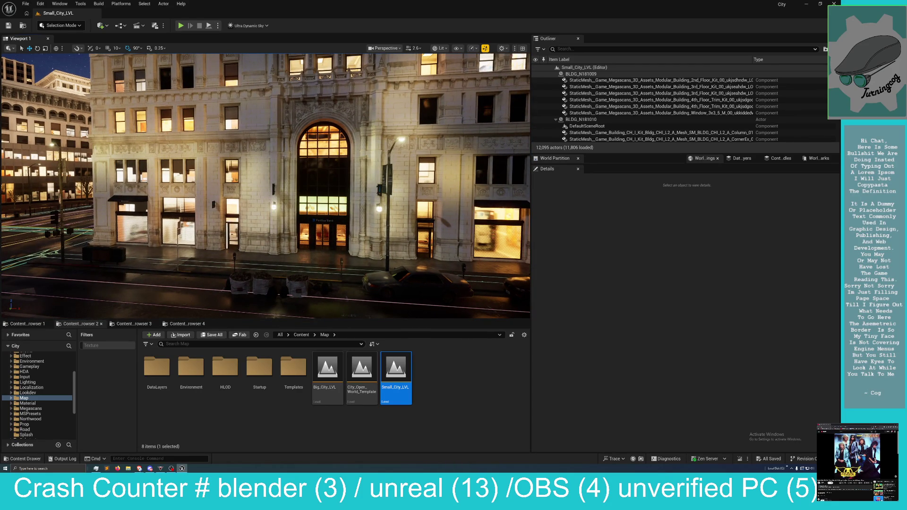
Fly from the bank entrance along the storefronts and up to select a glowing office tower.
right_click(290, 131)
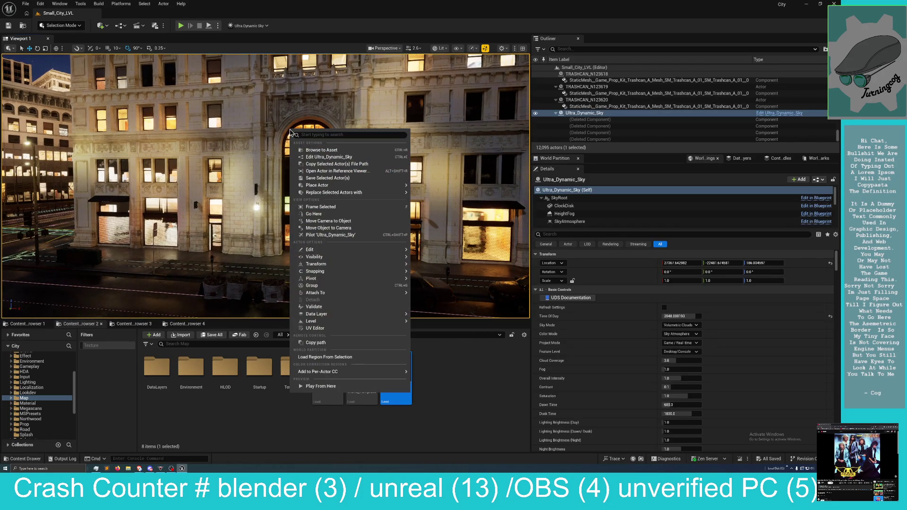
drag(295, 100, 295, 137)
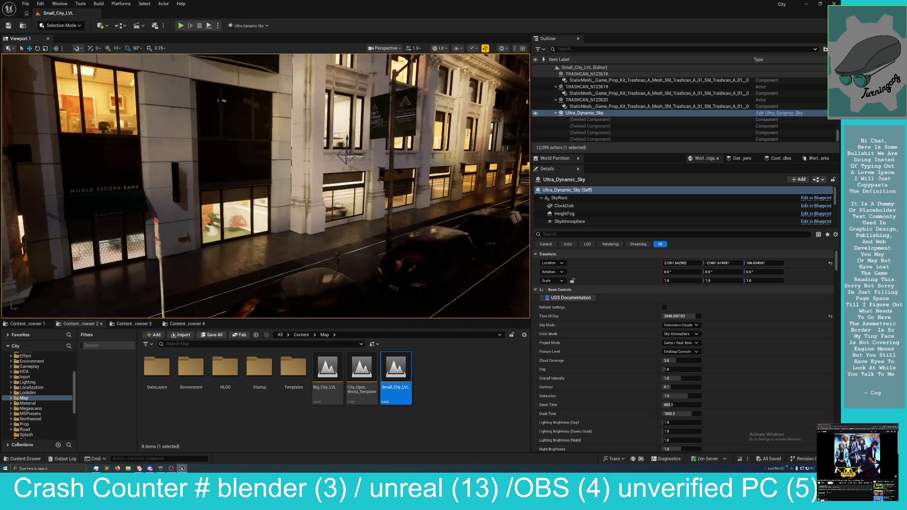
scroll(264, 184, down, 1)
key(d)
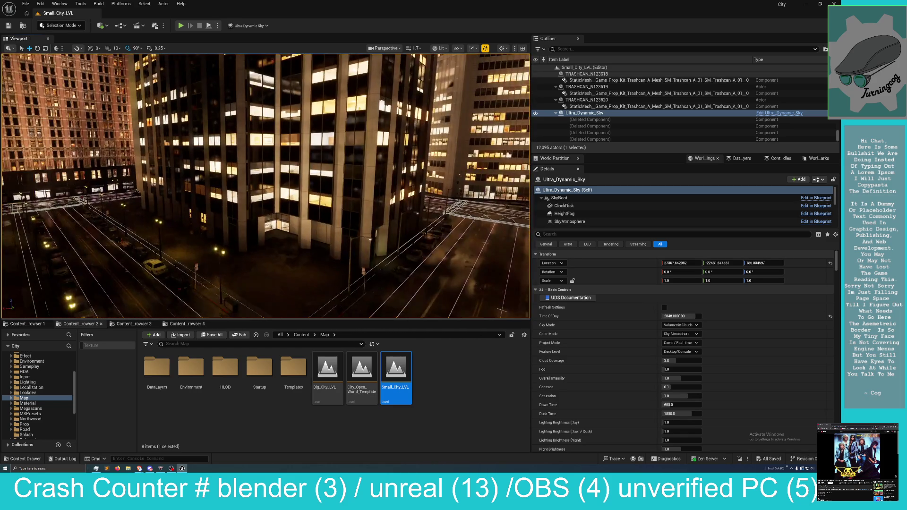
drag(258, 189, 258, 189)
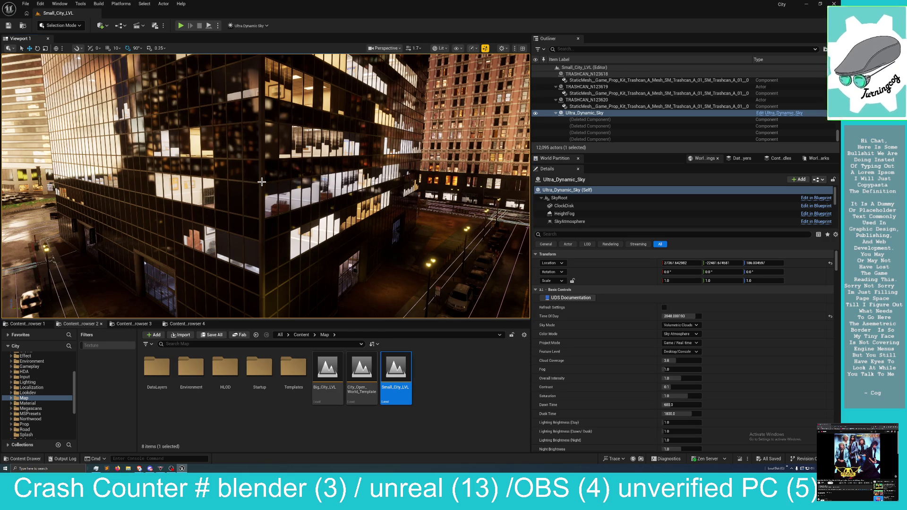
drag(255, 184, 279, 184)
right_click(279, 184)
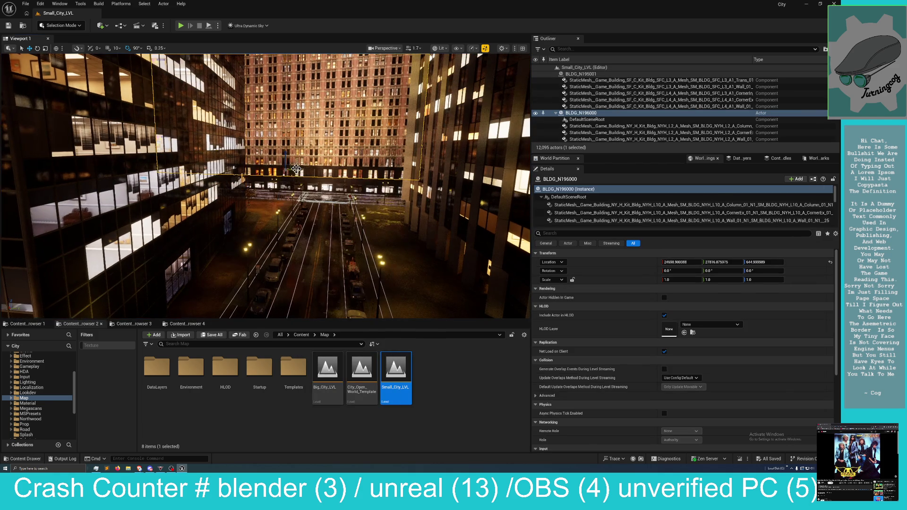
Deselect the office tower using Select > Unselect All.
click(145, 4)
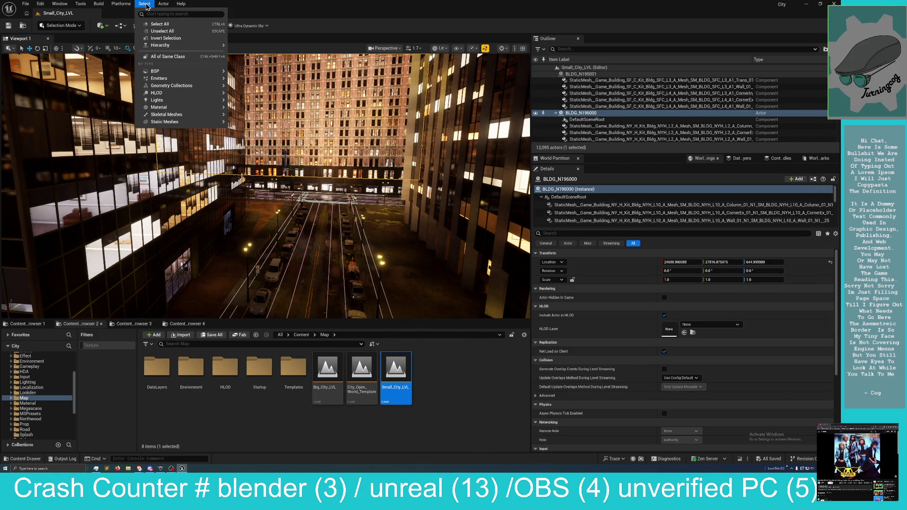
click(166, 32)
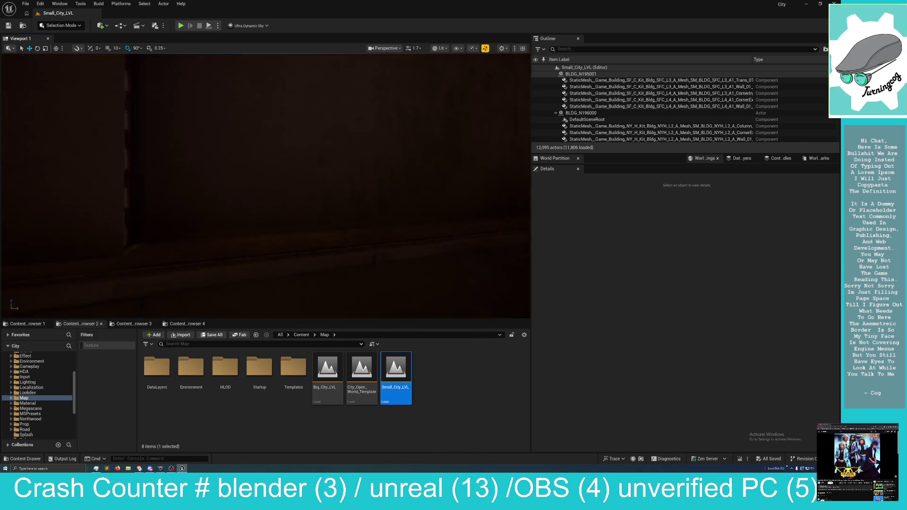
Pull back for a wider Fentica Bank view and tilt across the storefront from ceiling to floor.
drag(202, 143, 203, 142)
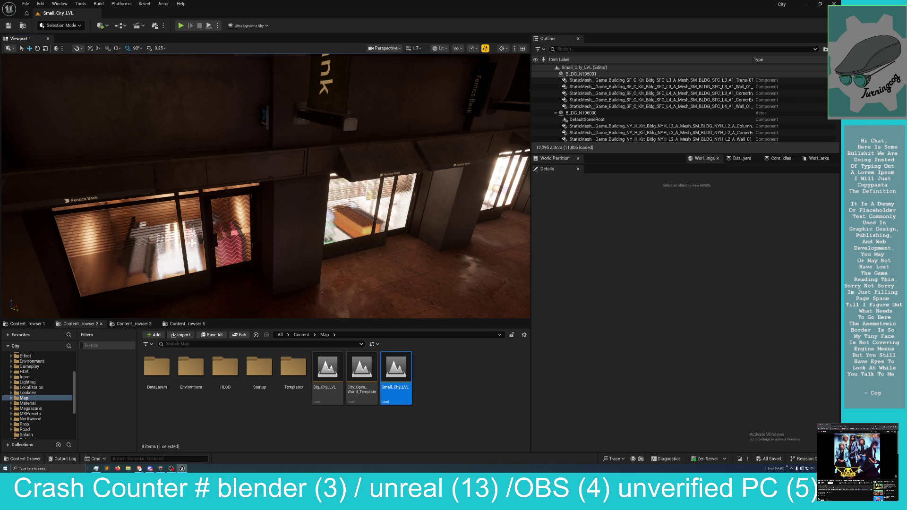
drag(181, 251, 127, 233)
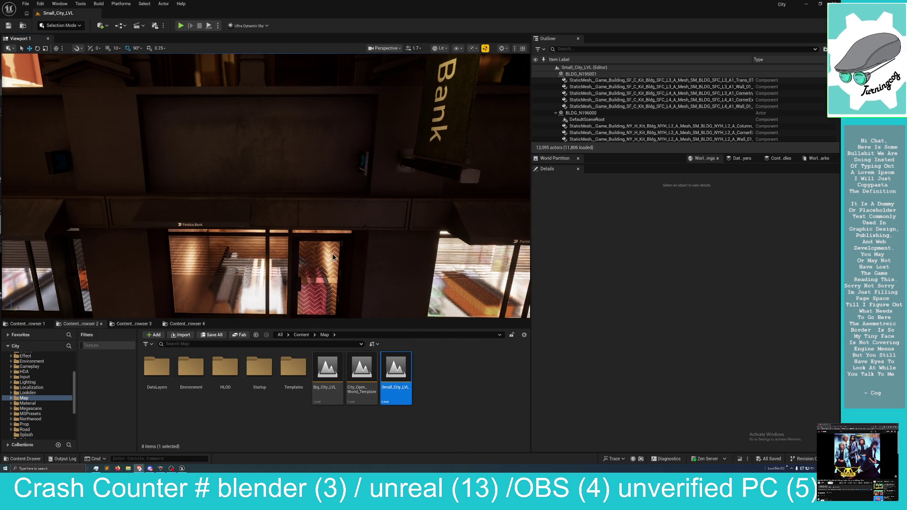
drag(126, 233, 130, 268)
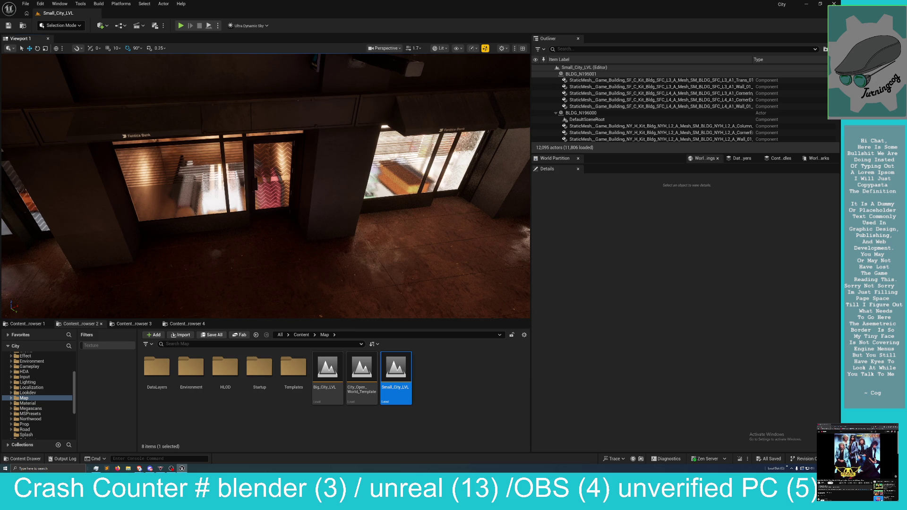
Deselect the storefront building and fly into the arcade shop with 99¢ drink and sale signs.
right_click(334, 254)
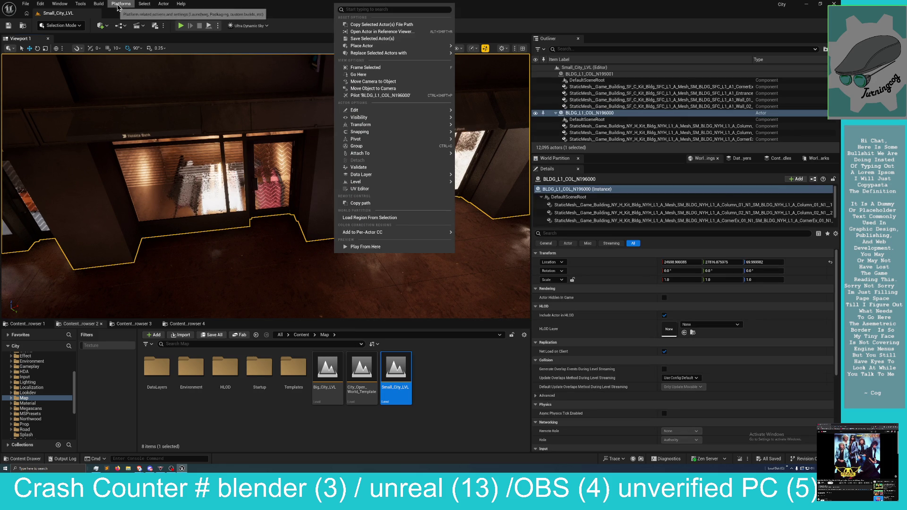
click(144, 4)
mouse_move(152, 71)
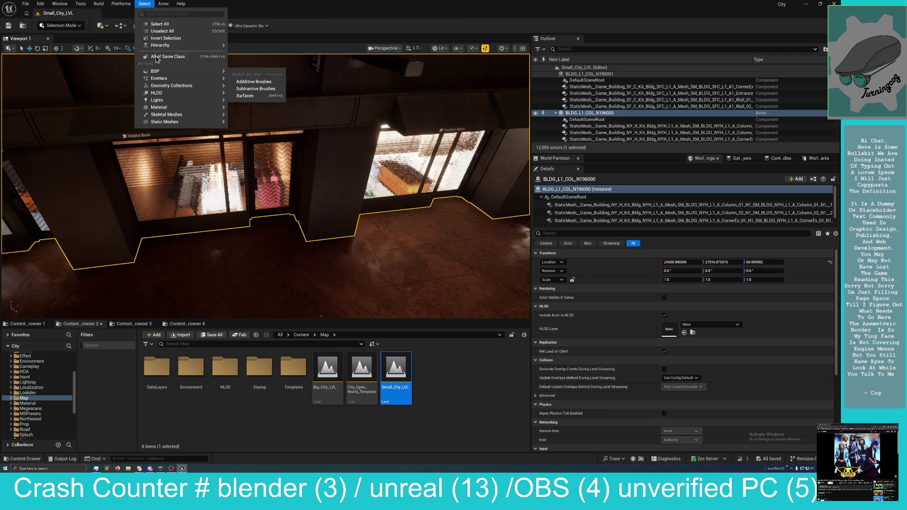
click(162, 30)
mouse_move(298, 181)
mouse_down()
mouse_move(265, 151)
mouse_move(302, 151)
mouse_move(251, 156)
mouse_move(264, 156)
mouse_up()
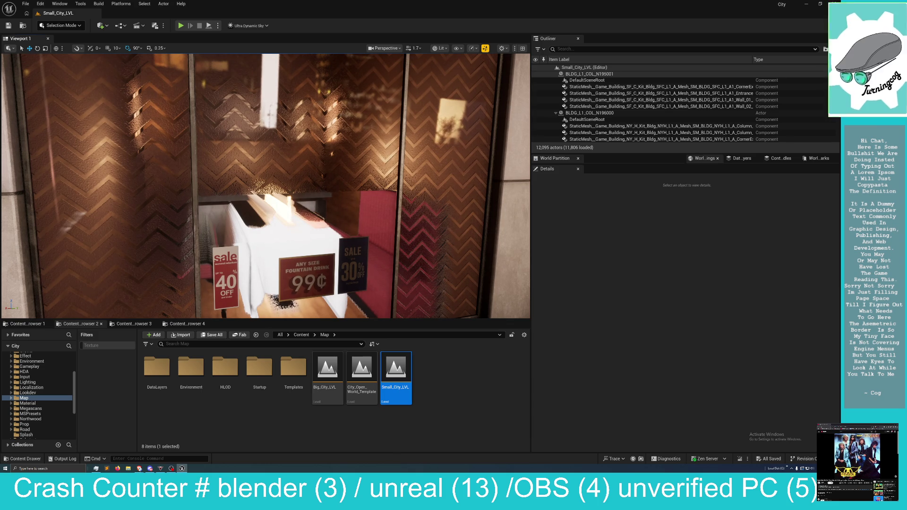
drag(264, 156, 260, 156)
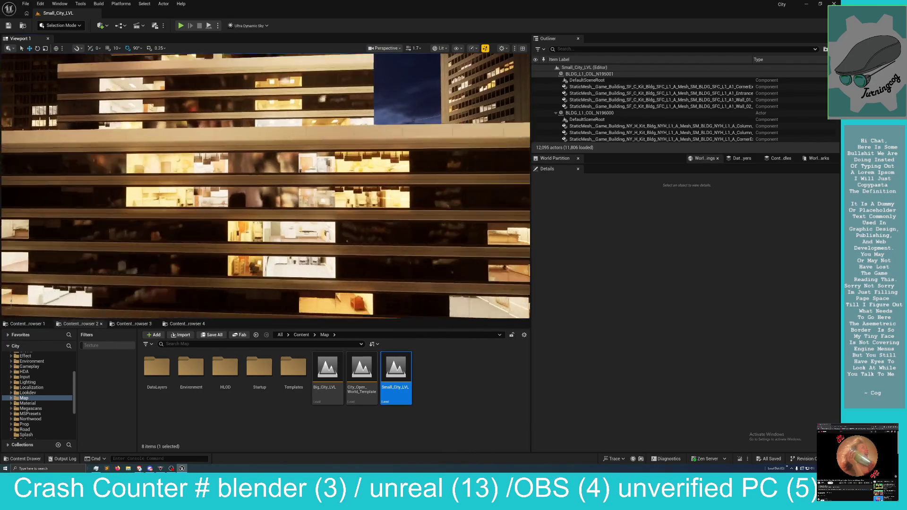
Undo the BLDG_N211001 selection, then fly to and select the arched colonnade building BLDG_L1_COL_N196001.
right_click(298, 183)
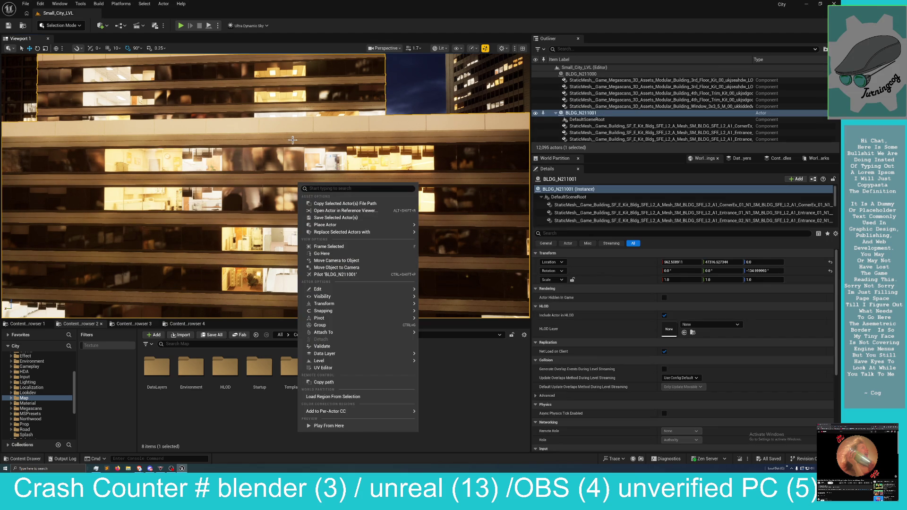
click(40, 3)
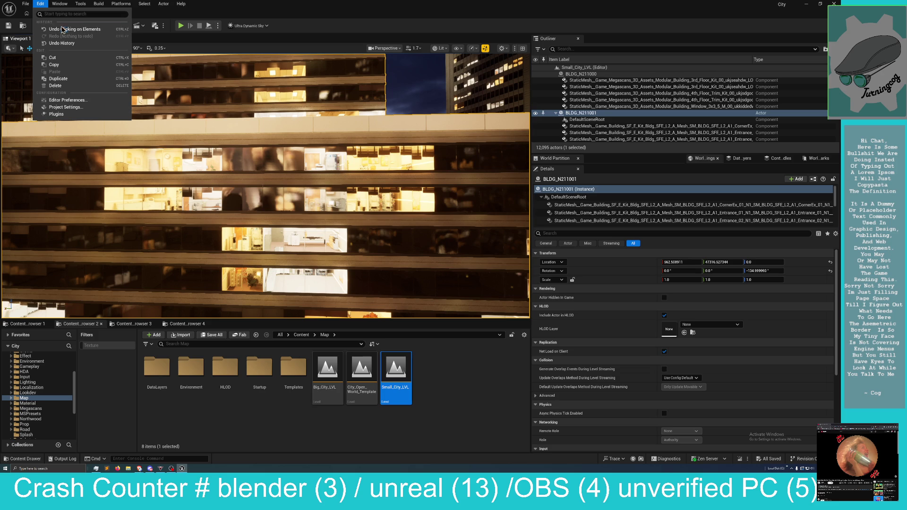
key(ctrl+z)
mouse_move(191, 122)
mouse_down()
mouse_move(188, 244)
mouse_move(258, 301)
mouse_move(284, 273)
mouse_up()
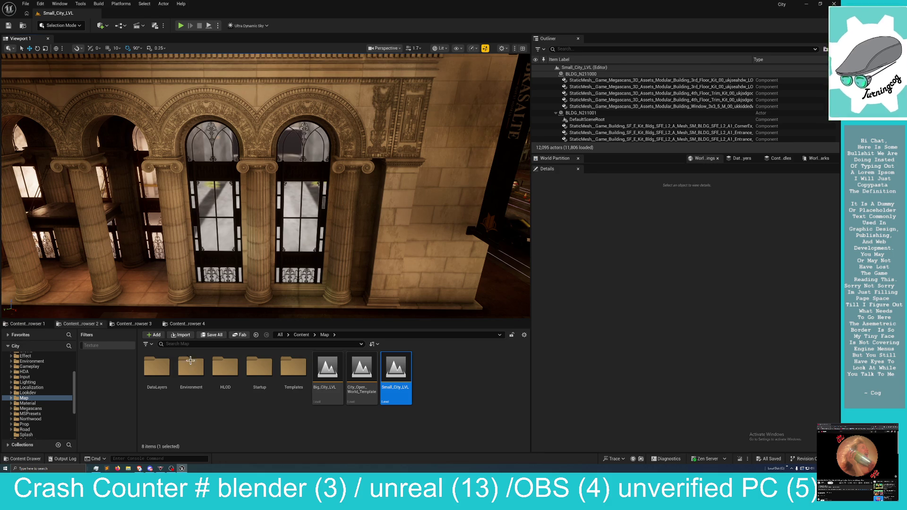
click(297, 199)
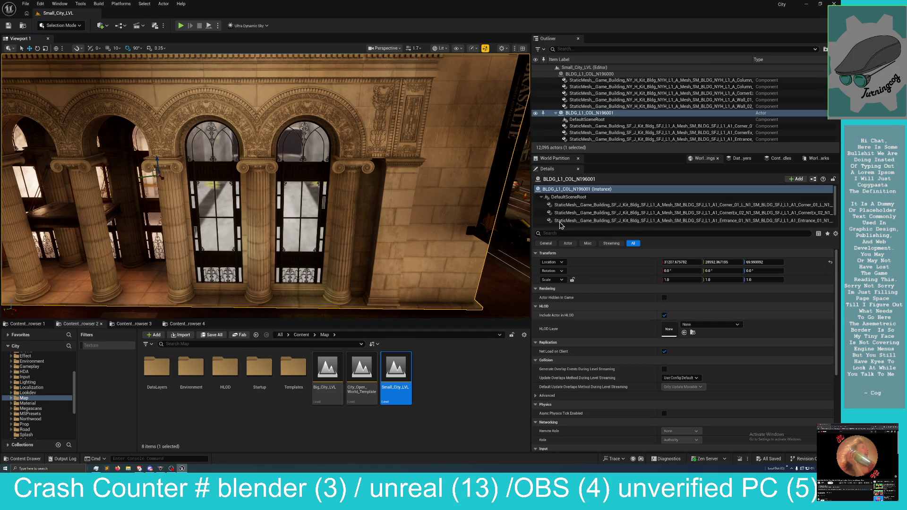
Browse the building's mesh components in Details (CornerEx_02, WallCap, Wall_01), settling on Entrance_01.
click(614, 213)
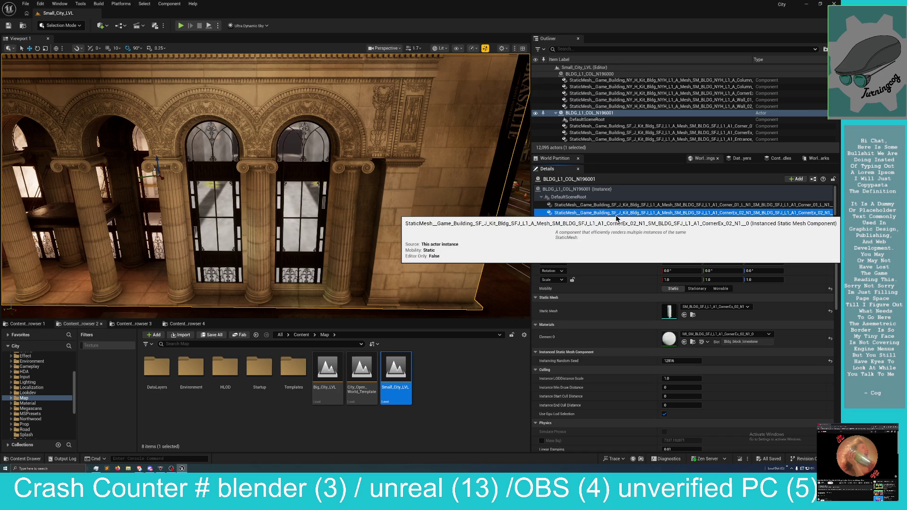
scroll(648, 197, down, 2)
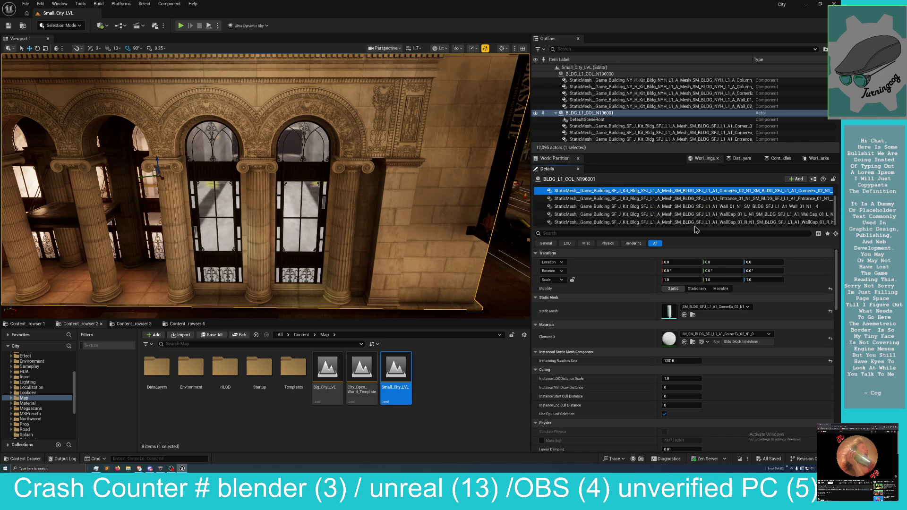
click(697, 222)
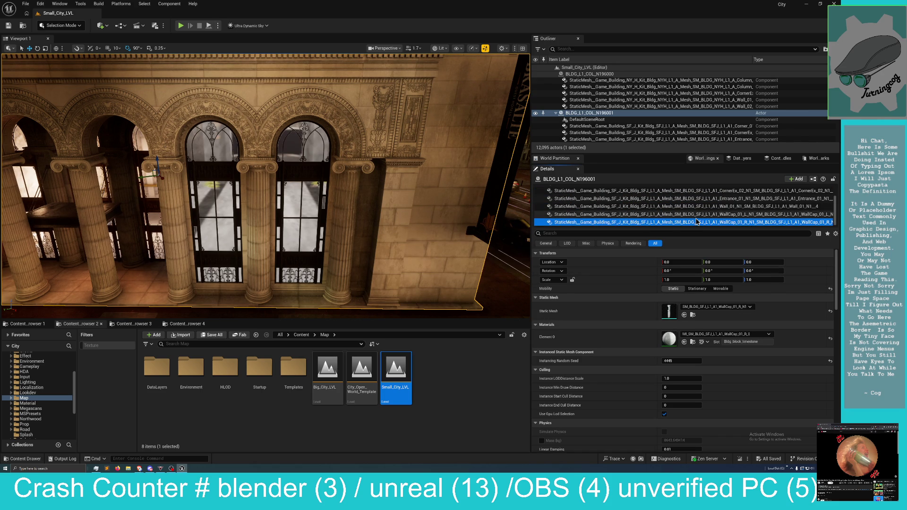
key(Up)
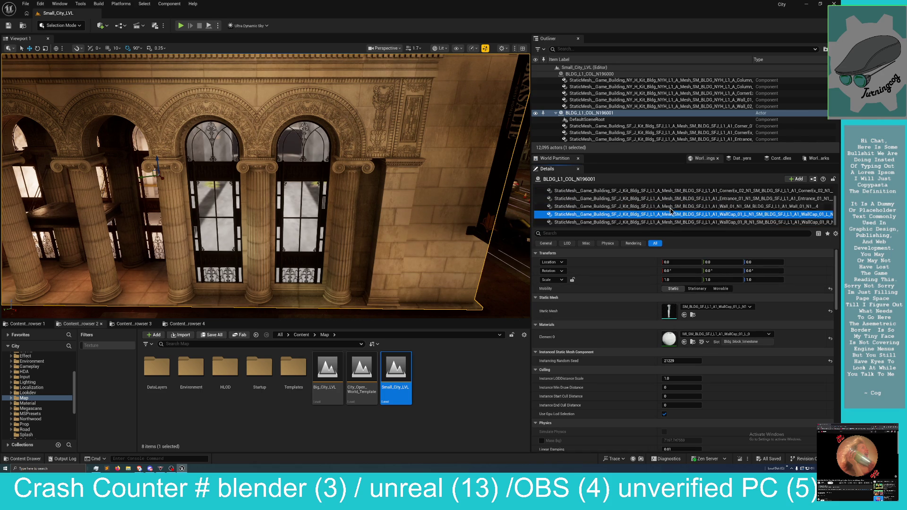
key(Up)
key(Up)
click(670, 207)
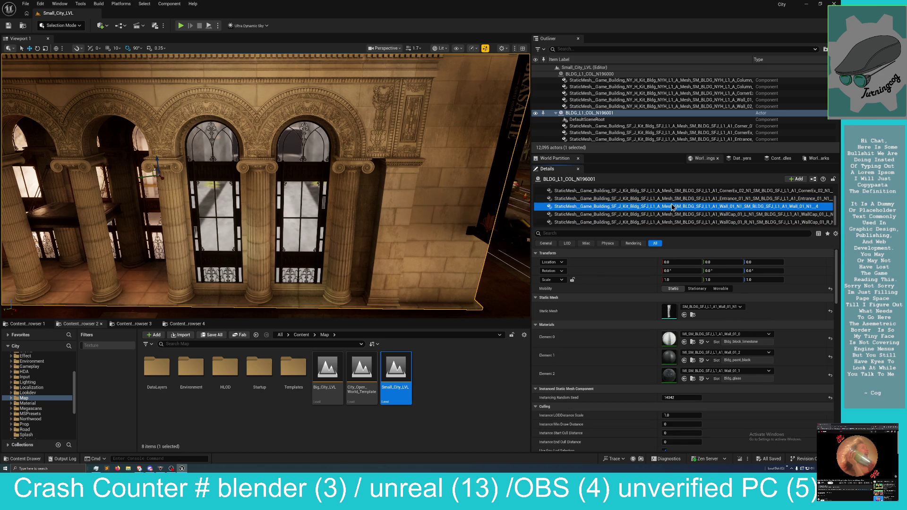
click(674, 199)
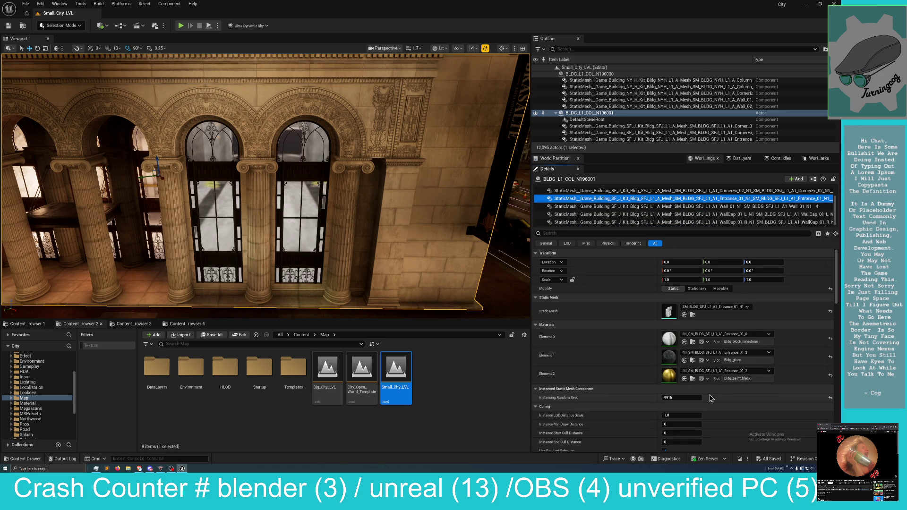
Locate the entrance glass material MI_SM_BLDG_SFJ_L1_A1_Entrance_01_3 in the Content Browser and open it.
click(683, 361)
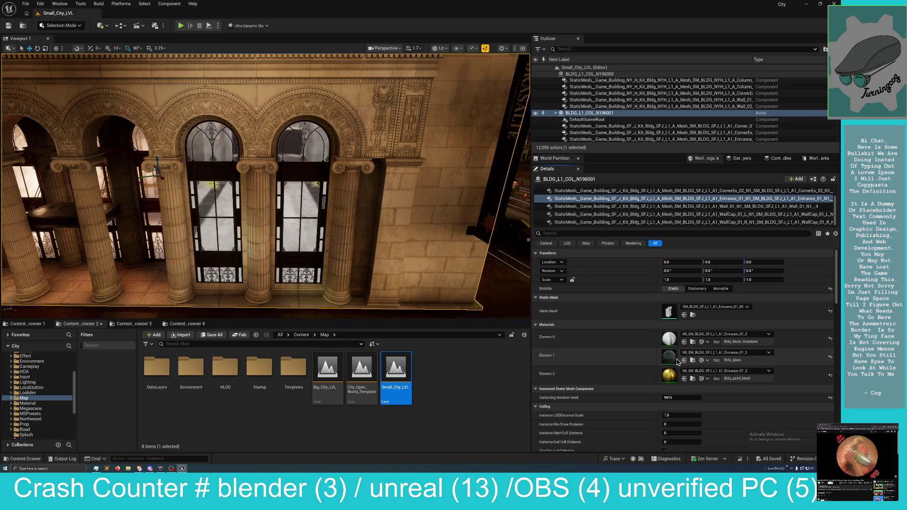
click(693, 361)
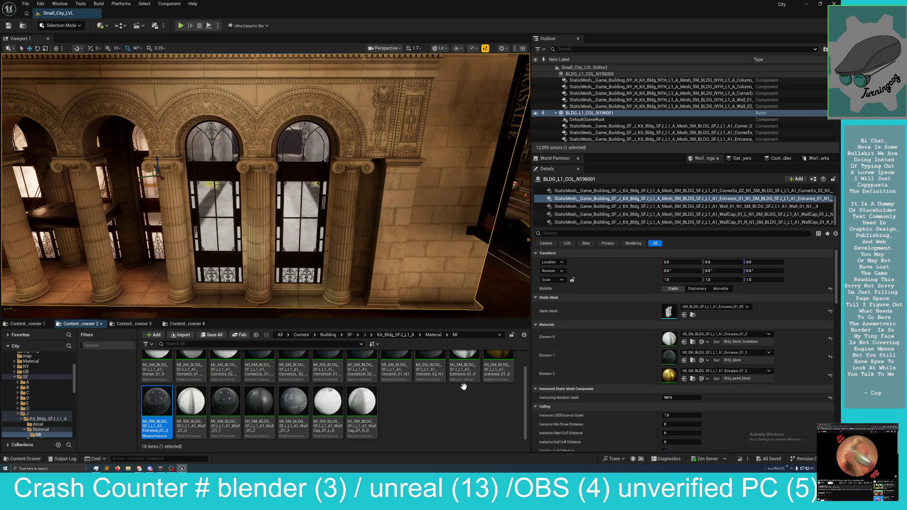
double_click(165, 409)
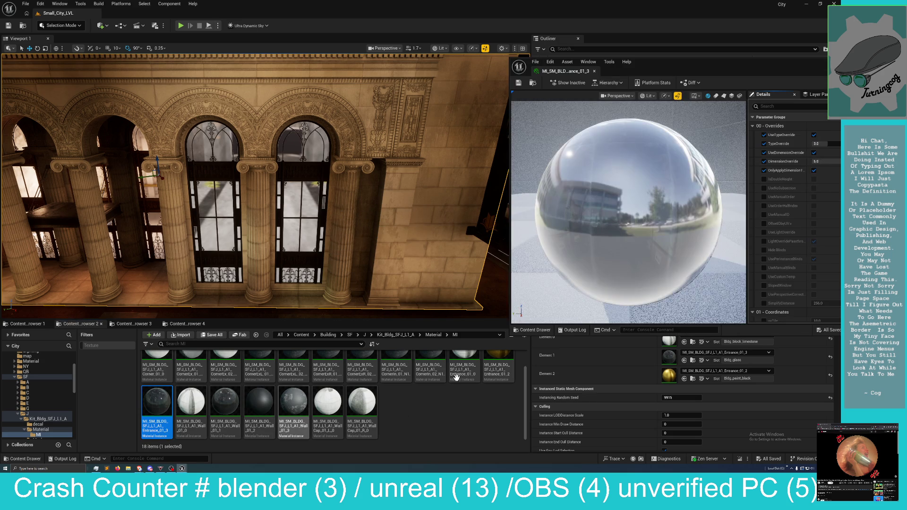
Review the glass instance's Interior and General parameters, then locate parent MI_BLDG_Glass in the Content Browser.
double_click(686, 68)
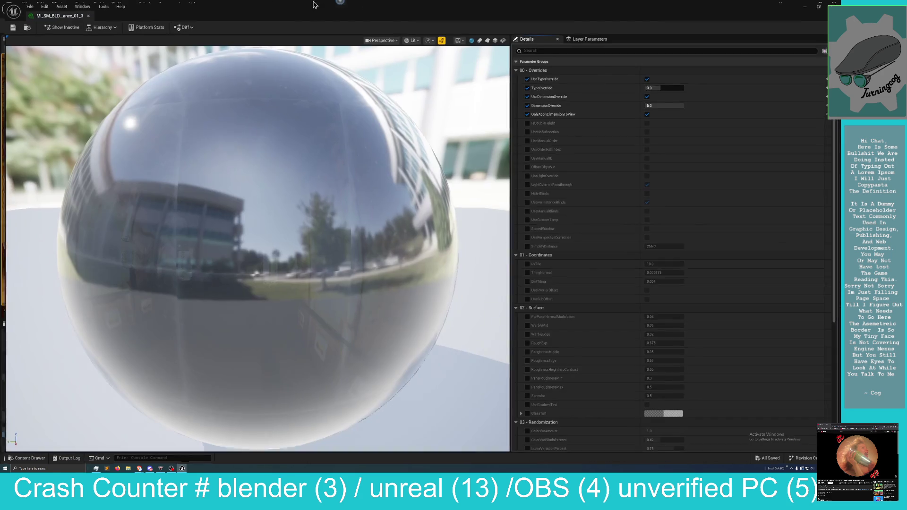
scroll(602, 248, down, 5)
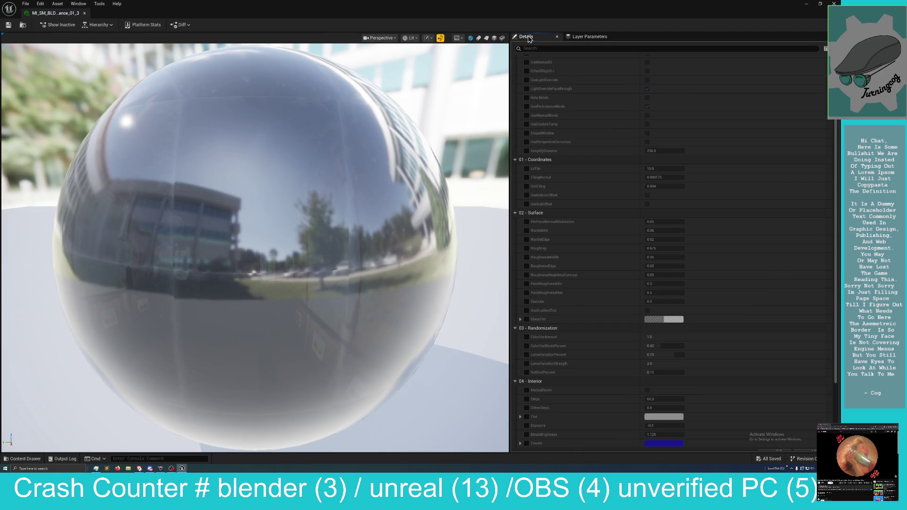
double_click(540, 9)
scroll(669, 261, down, 10)
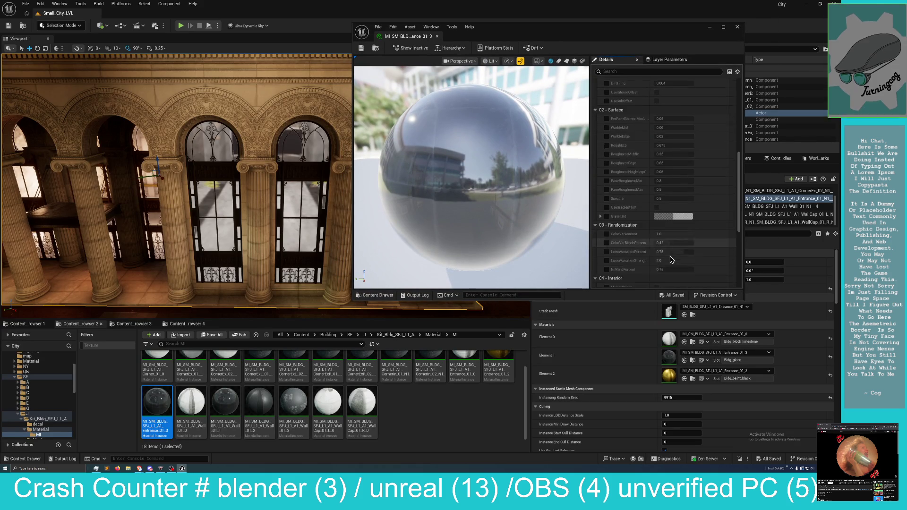
scroll(669, 261, down, 3)
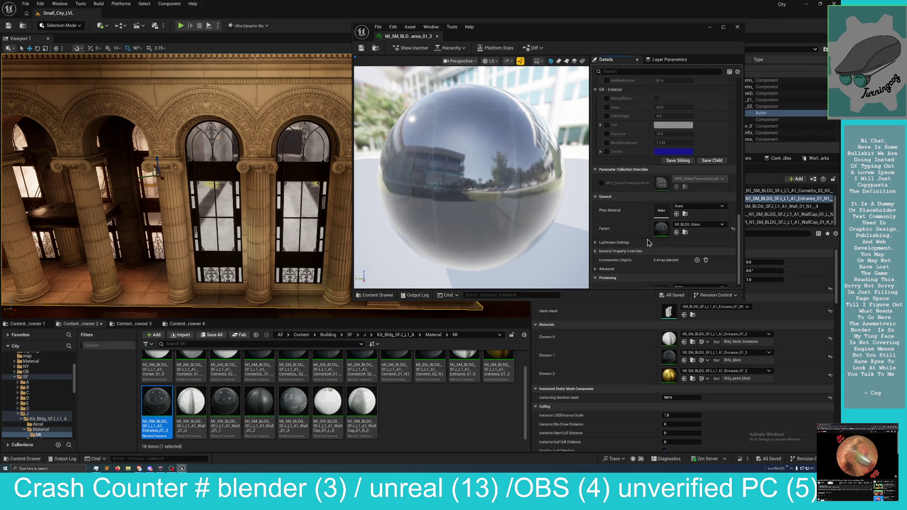
click(685, 233)
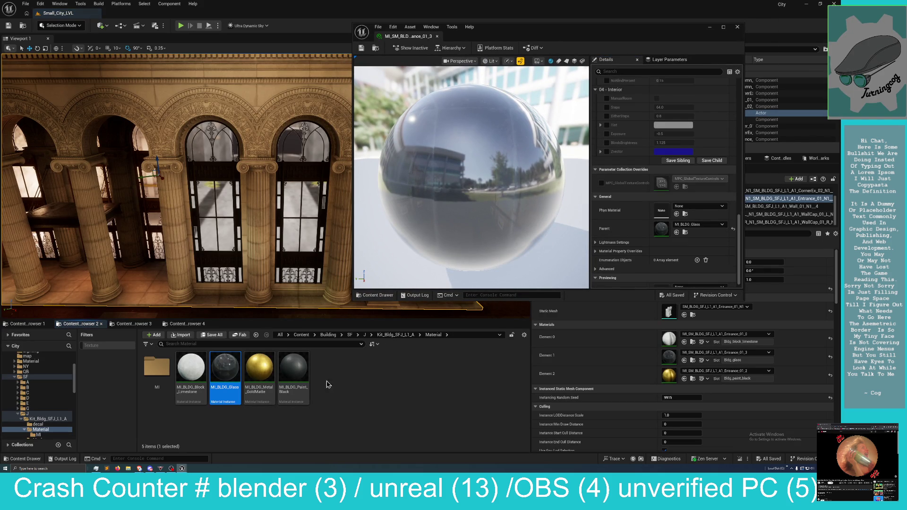
Open the parent MI_Bldg_Glass instance from the Content Browser for editing.
double_click(231, 376)
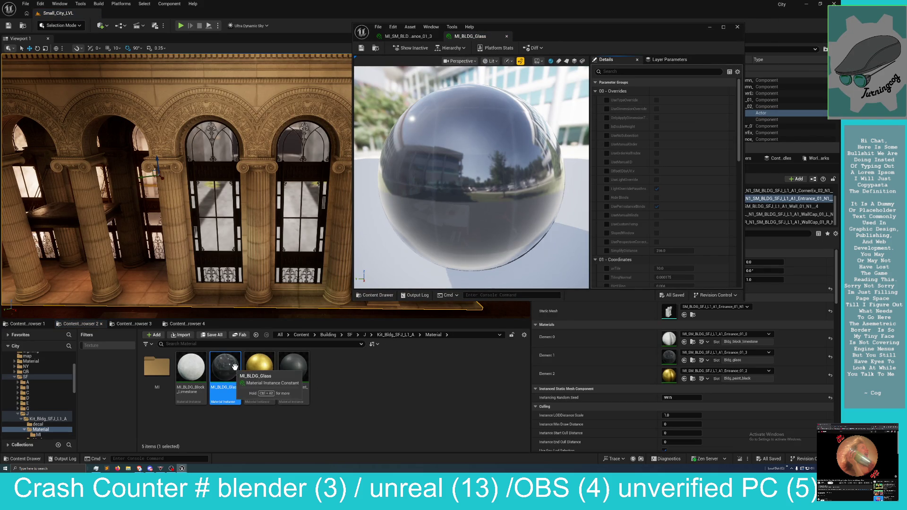
scroll(658, 220, down, 5)
scroll(658, 220, down, 10)
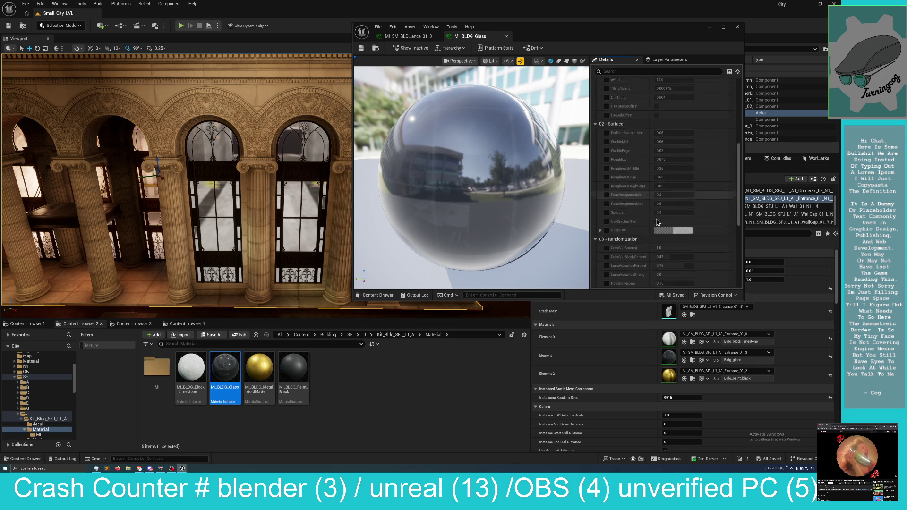
scroll(652, 245, down, 3)
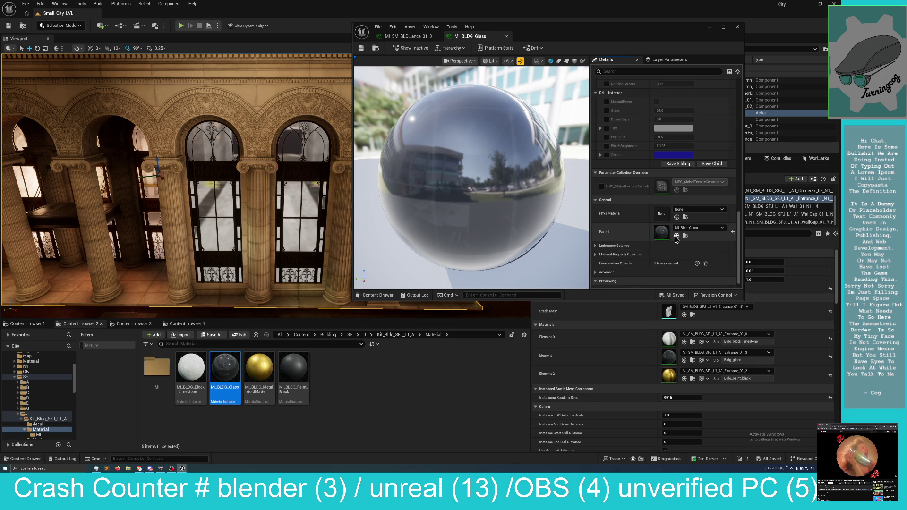
click(685, 236)
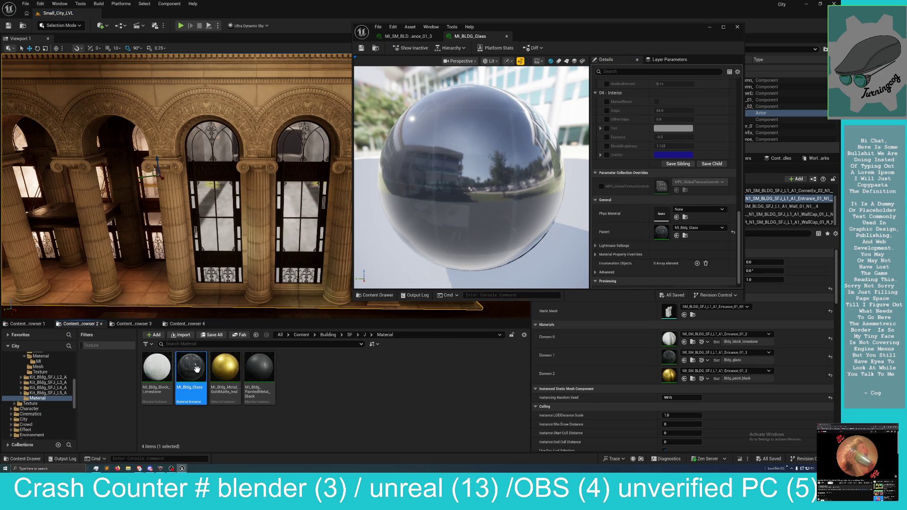
double_click(197, 373)
Browse to that instance's own parent and open the base MI_Bldg_Glass from Building/Material/MI.
scroll(684, 244, down, 3)
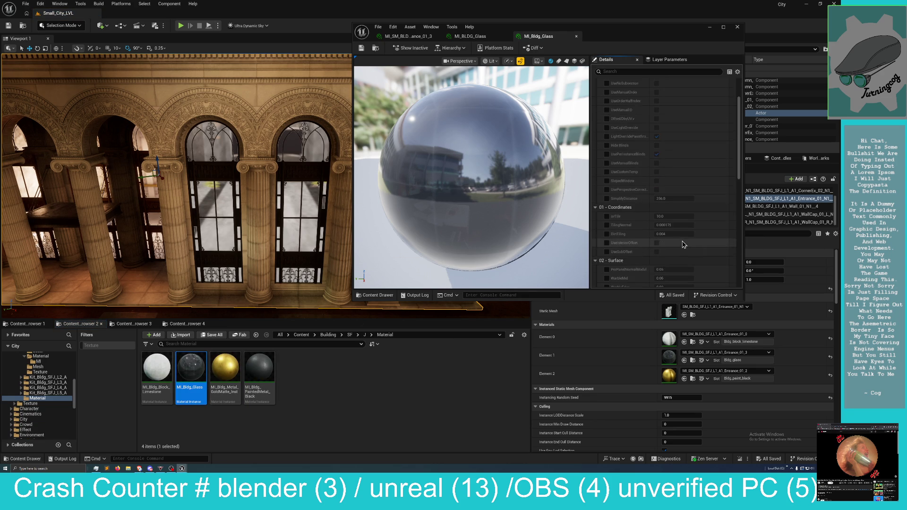
scroll(683, 244, down, 5)
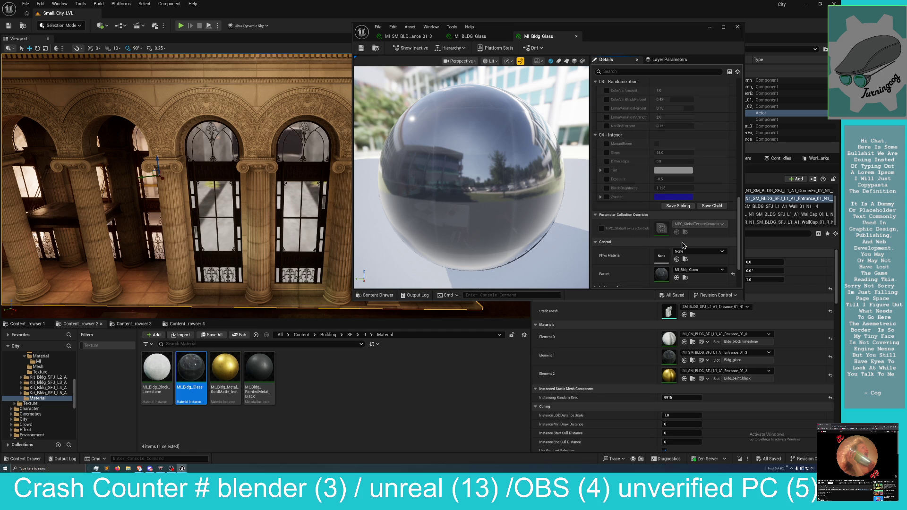
scroll(683, 245, down, 2)
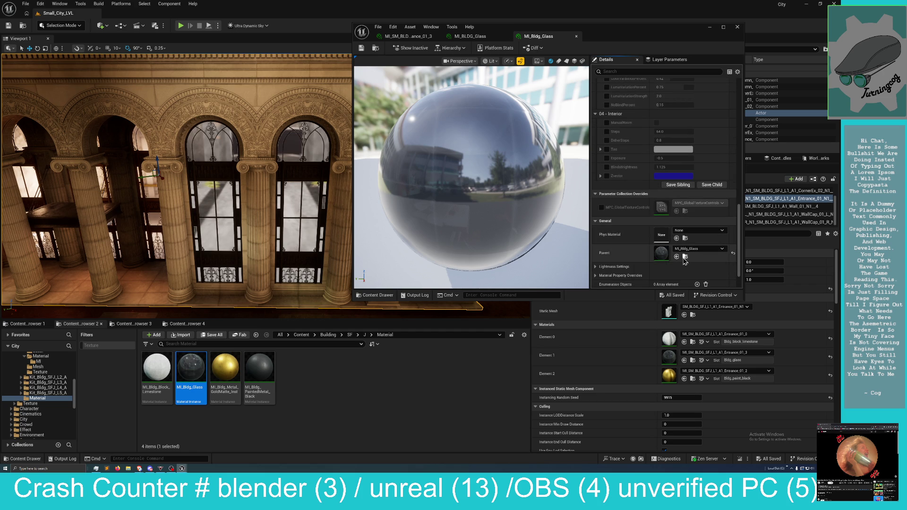
click(685, 257)
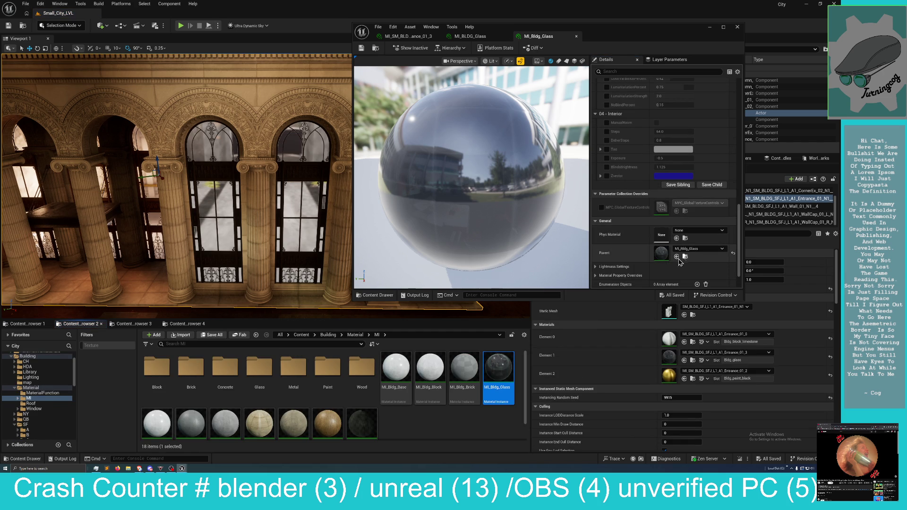
double_click(492, 375)
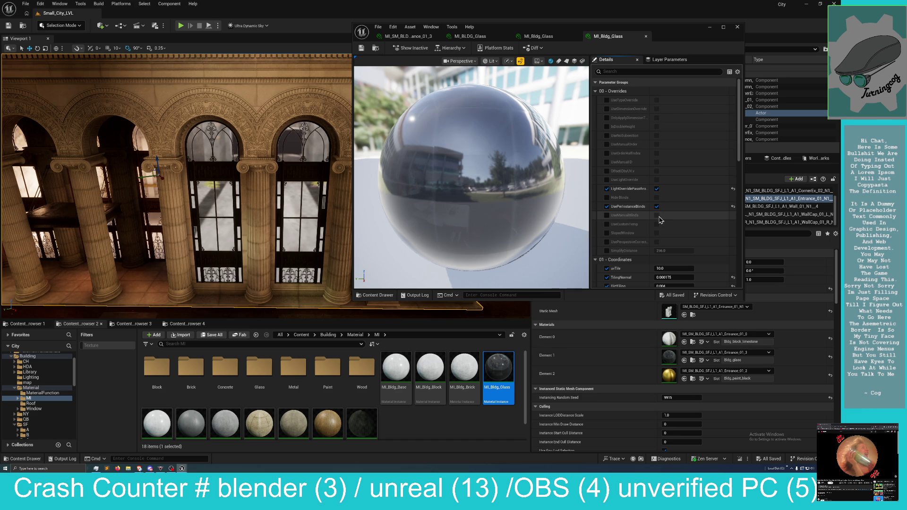
Review the base MI_Bldg_Glass Interior parameters and locate its parent M_Window material.
scroll(668, 250, down, 1)
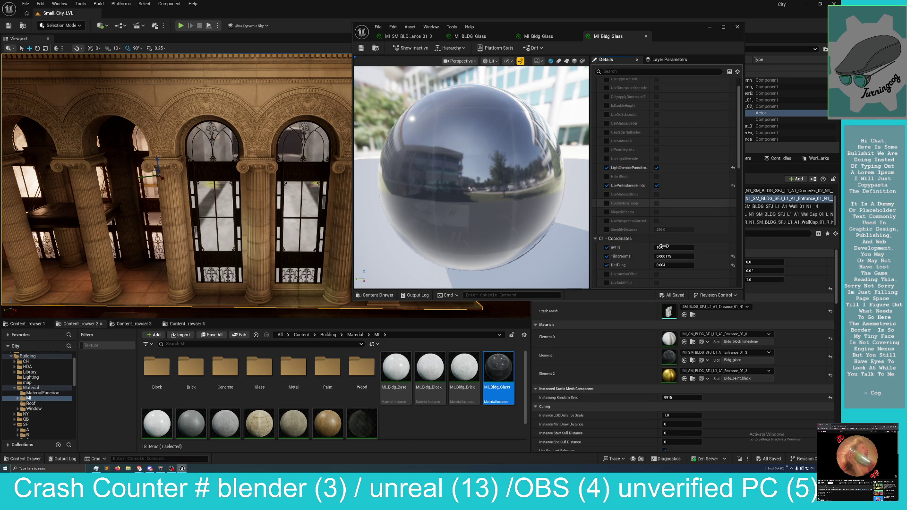
scroll(664, 246, down, 5)
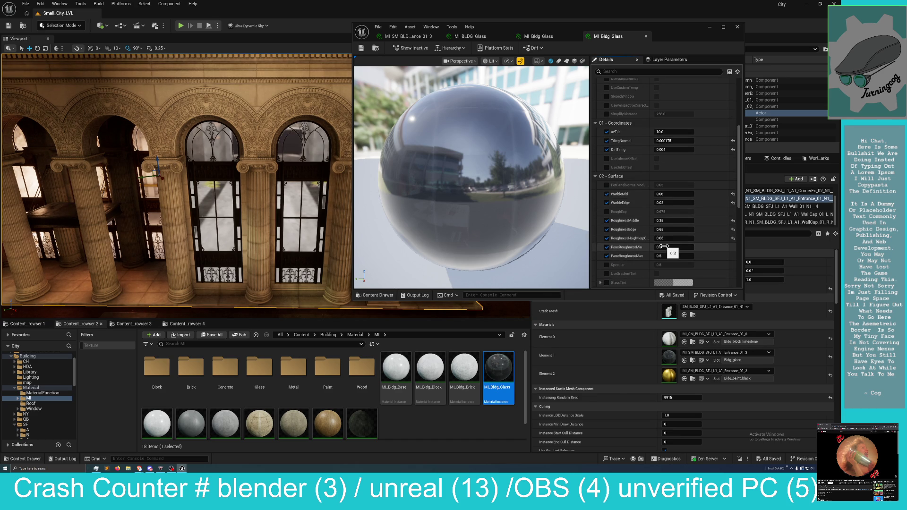
scroll(664, 246, up, 2)
scroll(667, 244, up, 1)
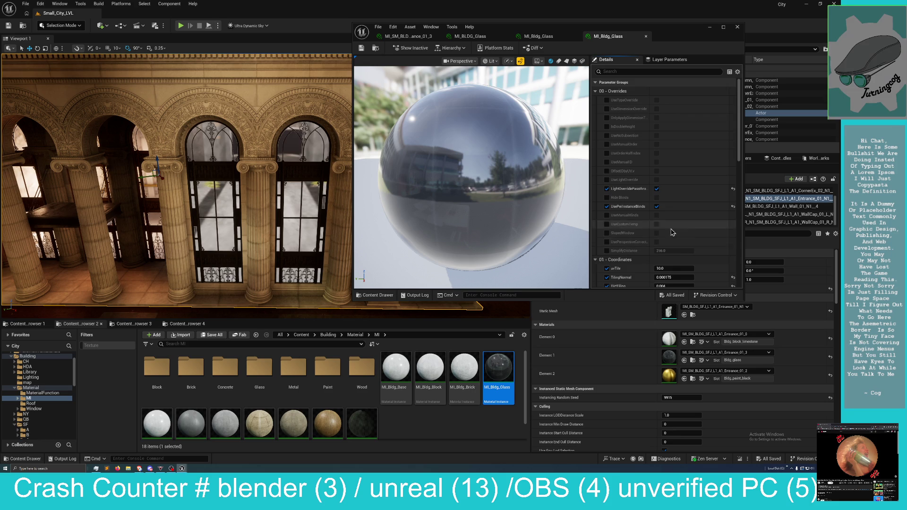
scroll(655, 223, down, 2)
scroll(654, 222, down, 4)
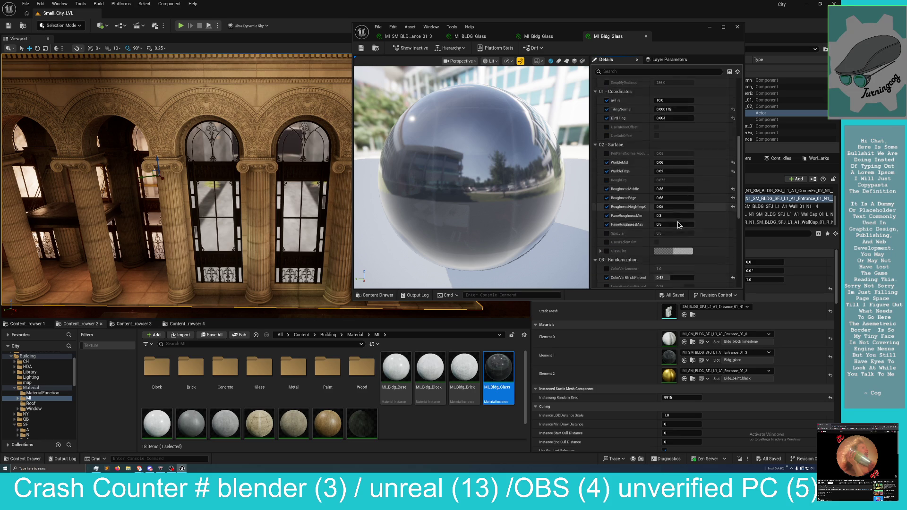
scroll(678, 225, down, 2)
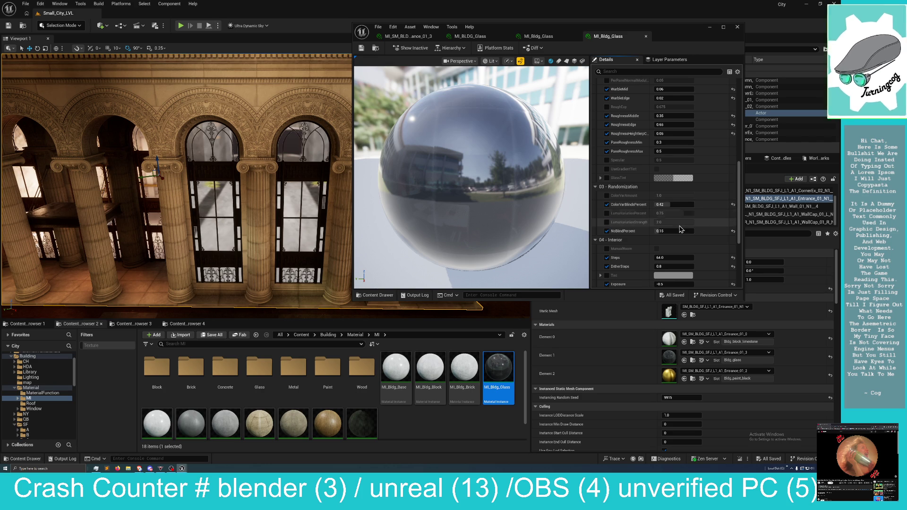
scroll(680, 241, down, 2)
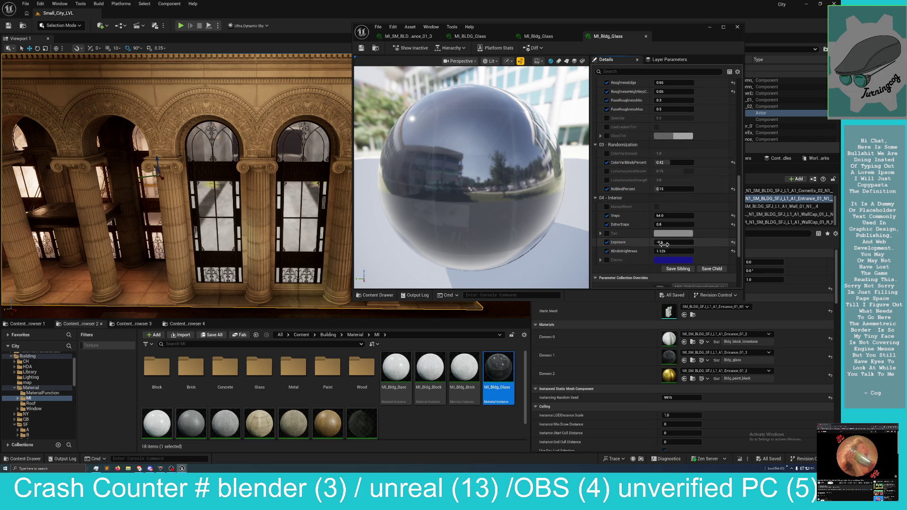
scroll(669, 235, down, 3)
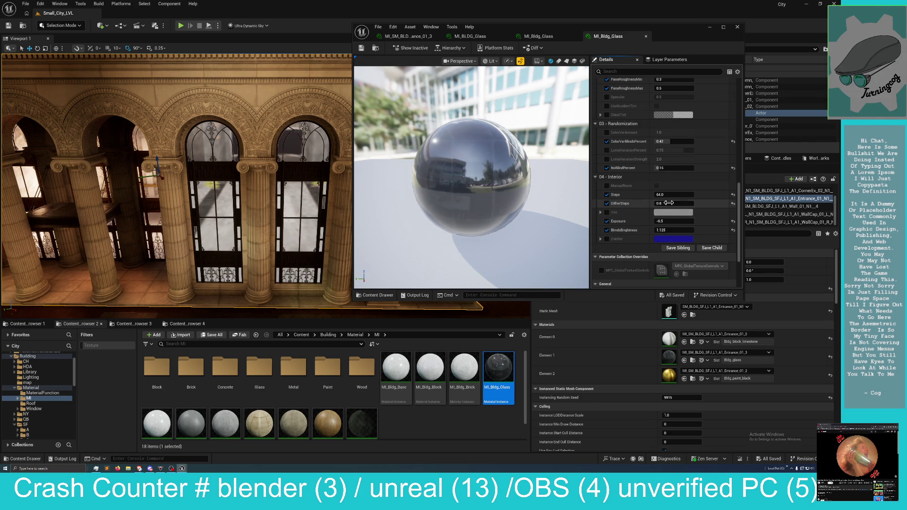
scroll(681, 234, down, 2)
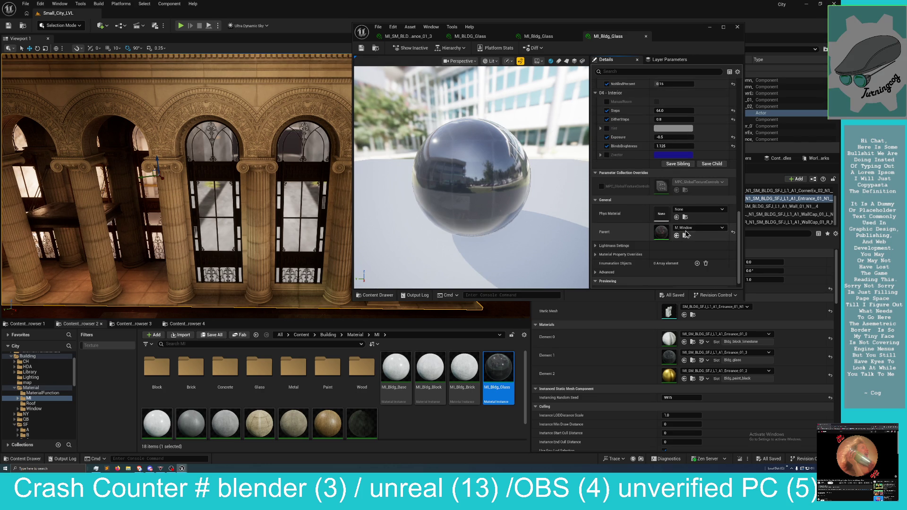
click(685, 236)
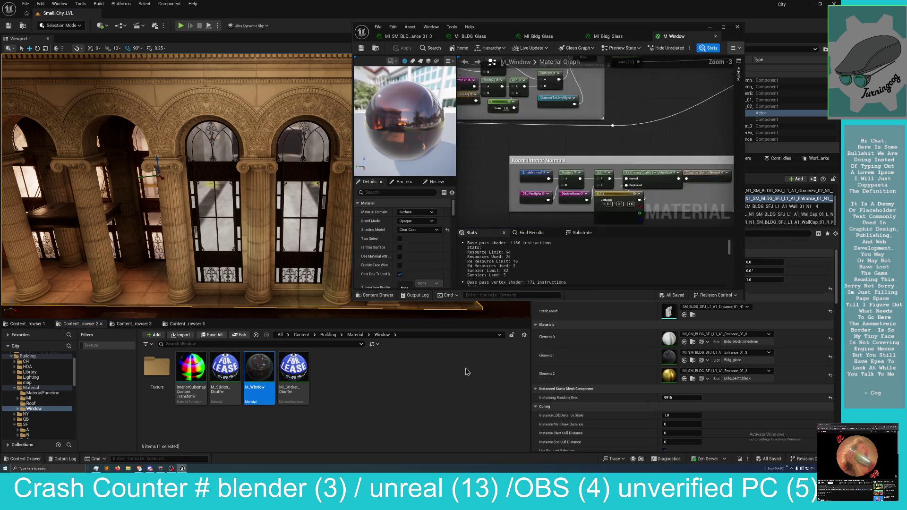
Maximize the M_Window material editor and bring the Blends and Decals group into view.
drag(609, 30, 608, 0)
scroll(445, 212, down, 10)
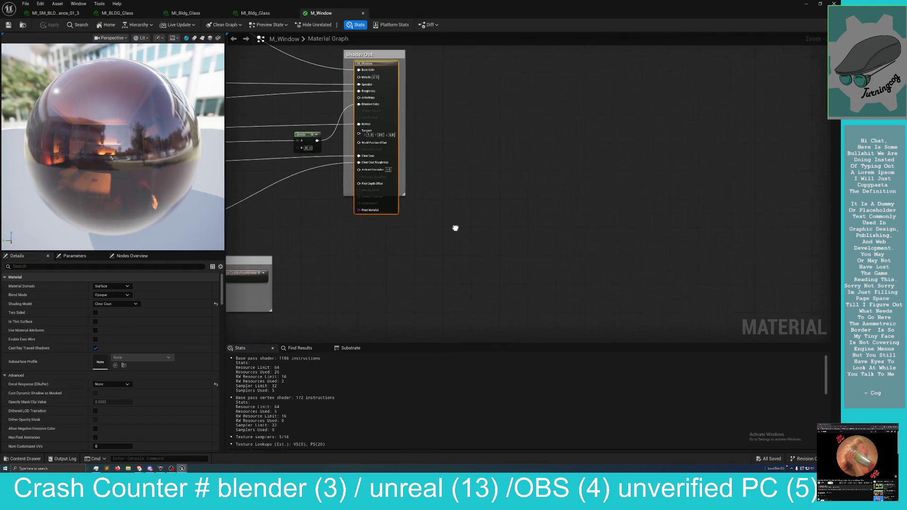
scroll(554, 290, up, 3)
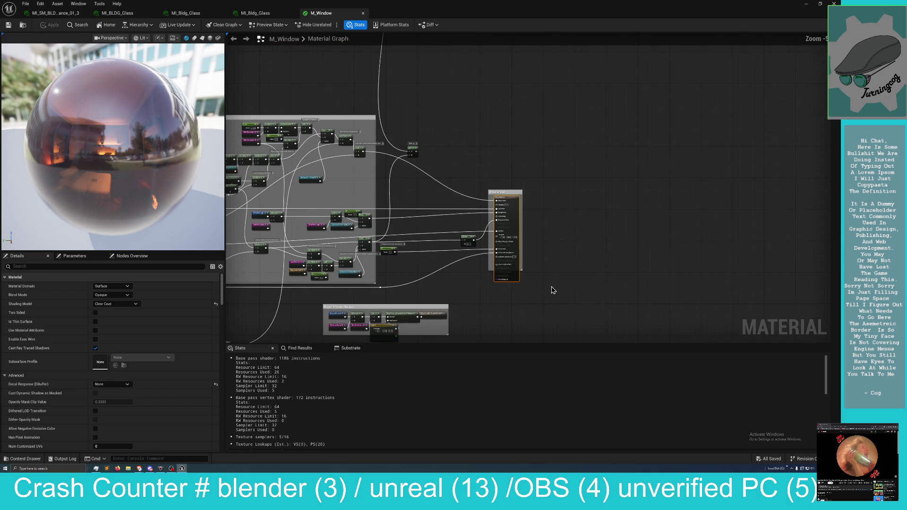
scroll(553, 290, down, 2)
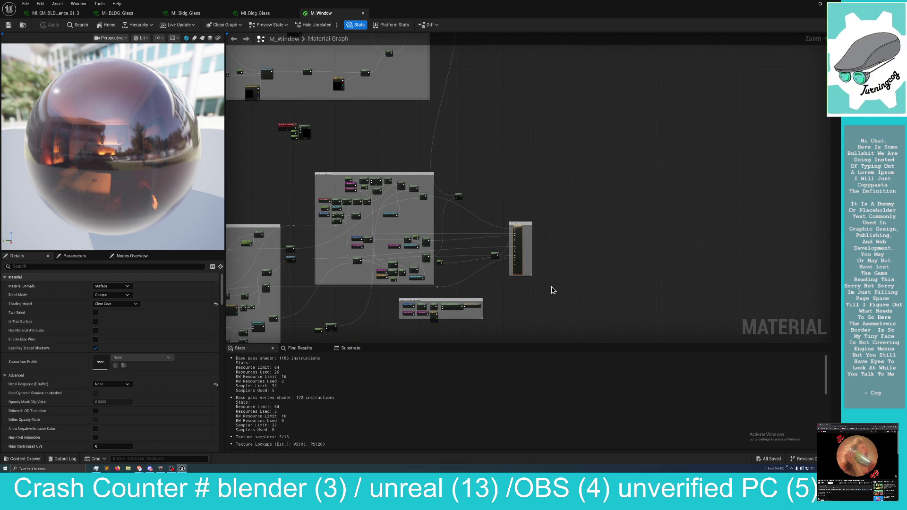
scroll(553, 290, up, 2)
mouse_move(554, 290)
mouse_down()
mouse_move(569, 270)
mouse_move(602, 284)
mouse_move(661, 283)
mouse_up()
scroll(660, 204, up, 2)
scroll(661, 205, up, 2)
Explore the graph past Warble to the ConstructCell and Output Local Align UV groups.
mouse_move(661, 205)
mouse_down()
mouse_move(581, 297)
mouse_move(612, 406)
mouse_up()
mouse_move(681, 341)
mouse_down()
mouse_move(676, 315)
mouse_move(566, 338)
mouse_up()
scroll(597, 182, down, 5)
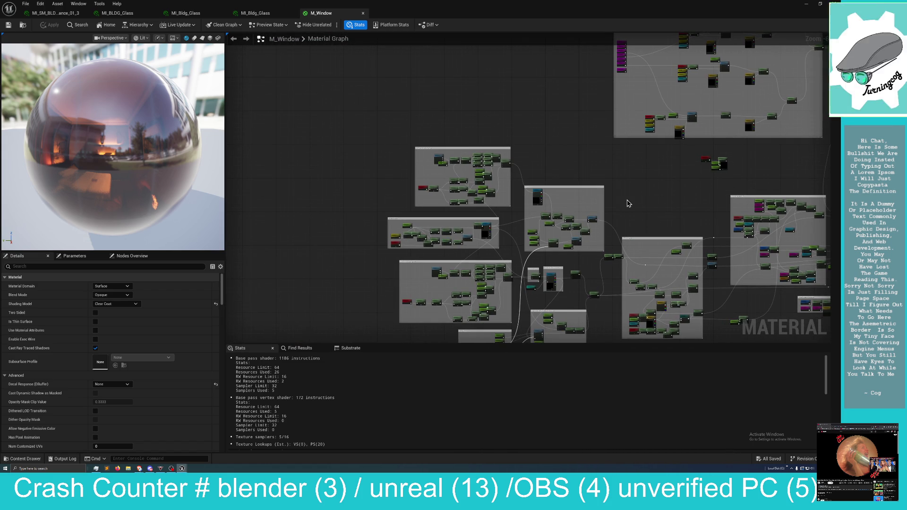
scroll(628, 203, up, 4)
drag(581, 183, 745, 211)
mouse_move(537, 141)
mouse_down()
mouse_move(683, 172)
mouse_move(660, 176)
mouse_move(513, 61)
mouse_move(620, 101)
mouse_move(688, 184)
mouse_move(723, 157)
mouse_move(719, 168)
mouse_move(723, 134)
mouse_up()
mouse_move(590, 299)
mouse_down()
mouse_move(625, 181)
mouse_move(752, 83)
mouse_move(729, 79)
mouse_up()
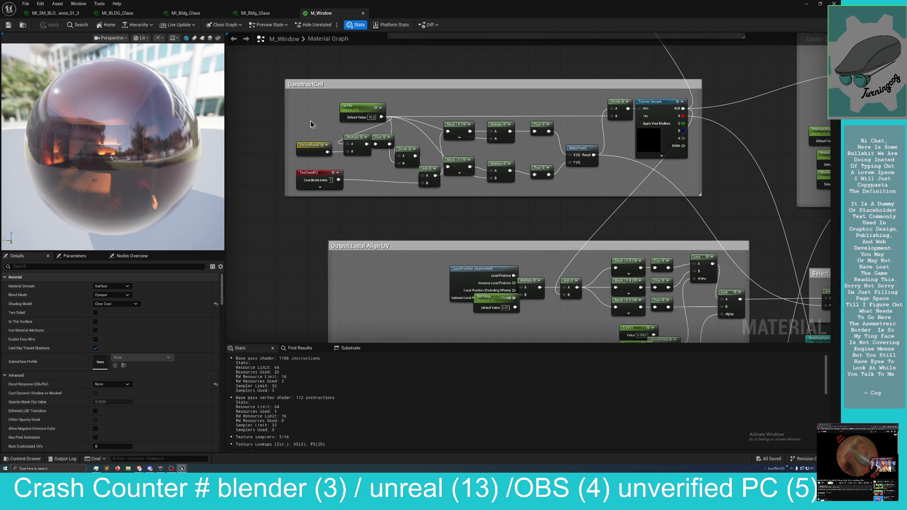
Survey the Edge Roughness, PerPanel RoughnessModulation and Window Tint node groups.
drag(405, 254, 271, 45)
mouse_move(649, 180)
mouse_down()
mouse_move(640, 205)
mouse_move(597, 75)
mouse_move(597, 34)
mouse_up()
drag(622, 257, 443, 271)
scroll(444, 271, down, 2)
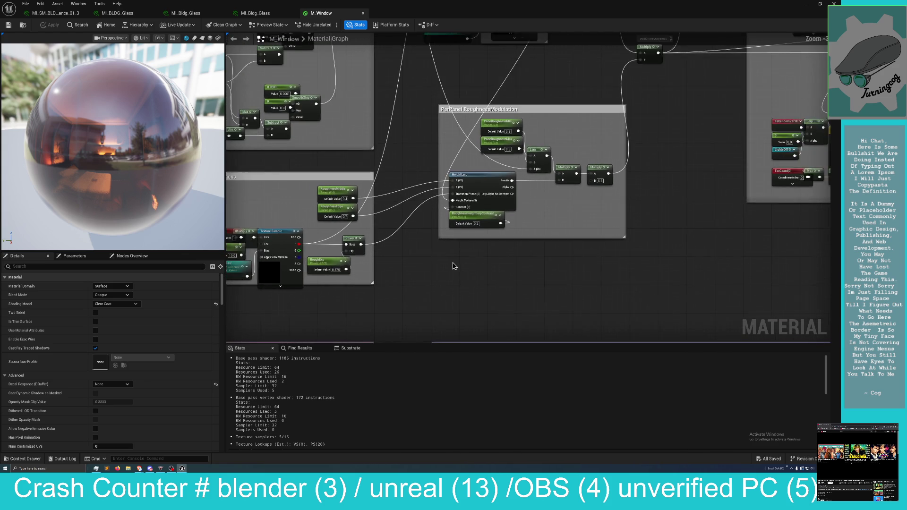
mouse_move(514, 274)
mouse_down()
mouse_move(501, 287)
mouse_move(413, 298)
mouse_move(301, 348)
mouse_move(283, 425)
mouse_up()
mouse_move(541, 268)
mouse_down()
mouse_move(509, 236)
mouse_move(368, 256)
mouse_move(188, 341)
mouse_up()
mouse_move(404, 355)
mouse_down()
mouse_move(398, 218)
mouse_move(392, 254)
mouse_move(434, 351)
mouse_move(422, 378)
mouse_up()
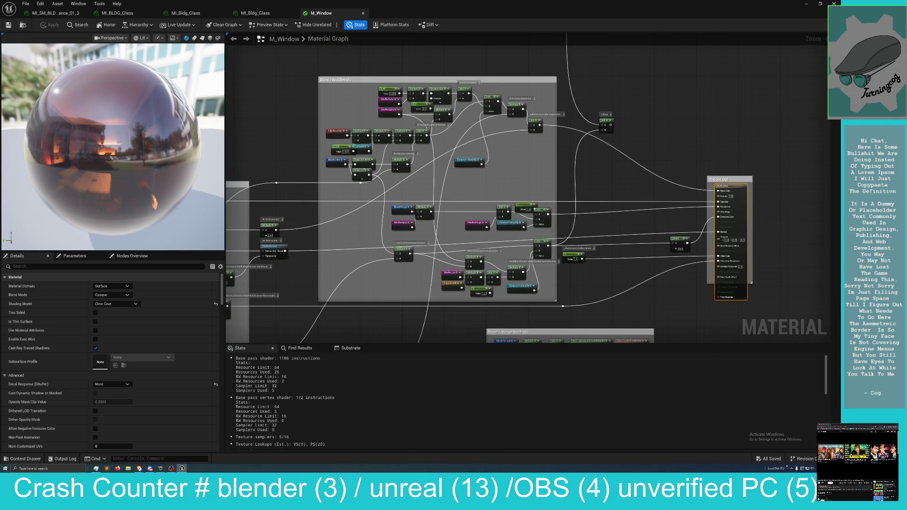
Inspect the TakeRoomVar node, then bring up the FakeRoomMat node's options in Room Interior Normals.
click(335, 131)
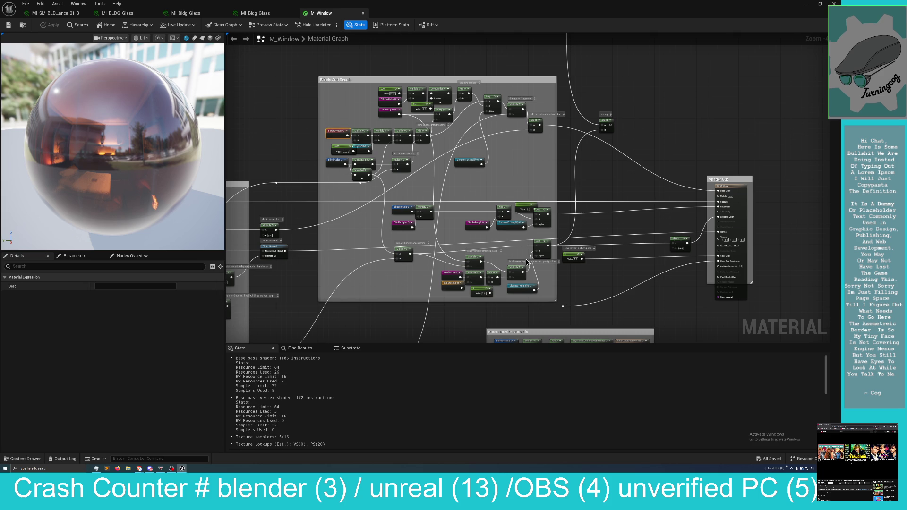
mouse_move(445, 334)
mouse_down()
mouse_move(498, 136)
mouse_move(483, 282)
mouse_move(421, 265)
mouse_up()
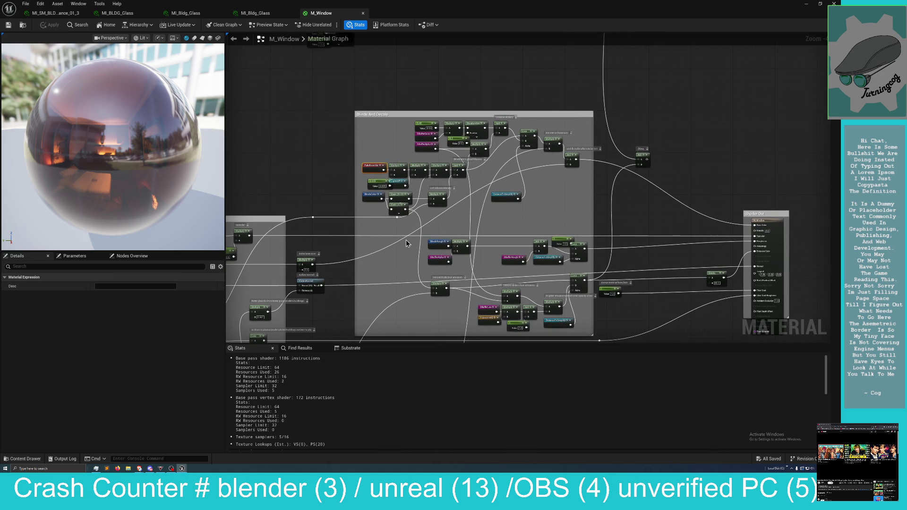
right_click(376, 169)
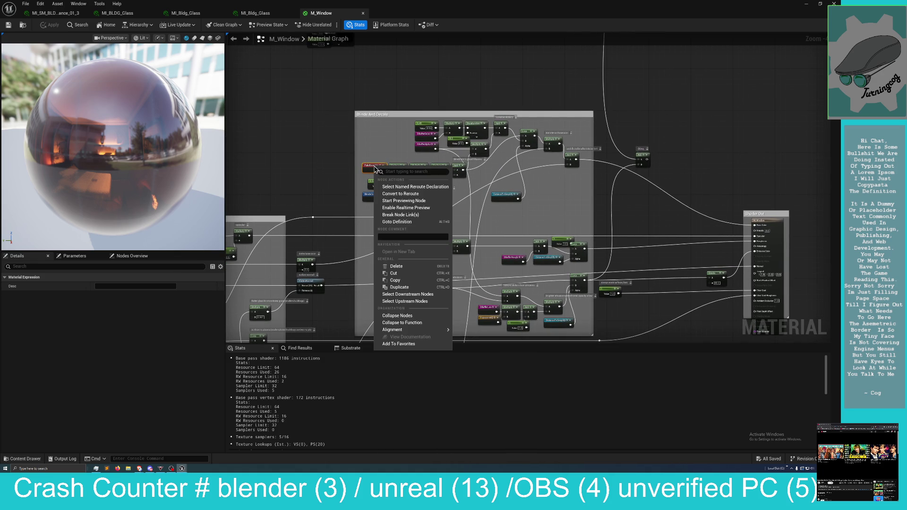
Preview the FakeRoomMat node's fake room interior alone, then stop previewing to restore the full material.
click(410, 201)
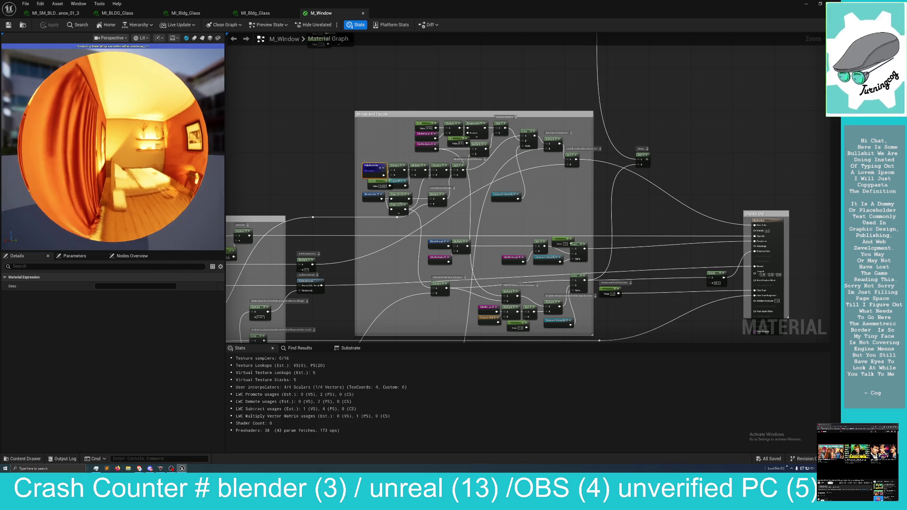
right_click(373, 170)
click(333, 165)
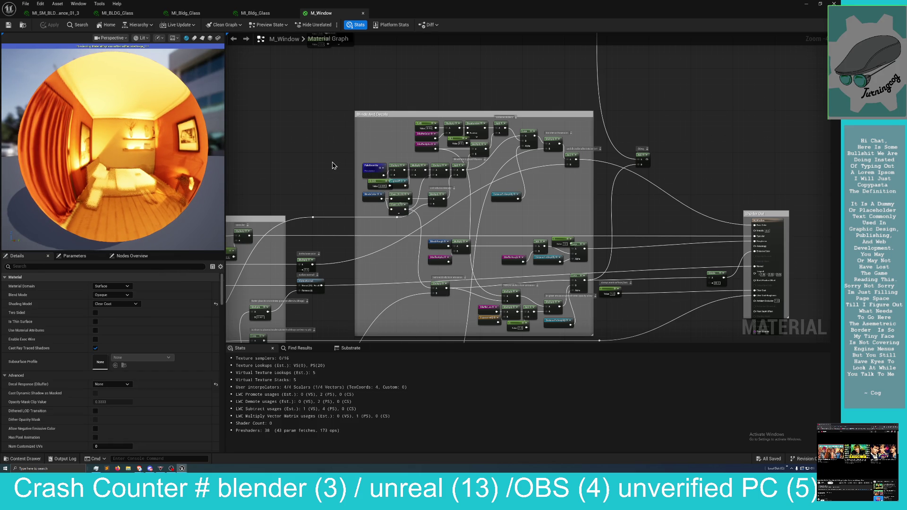
right_click(371, 166)
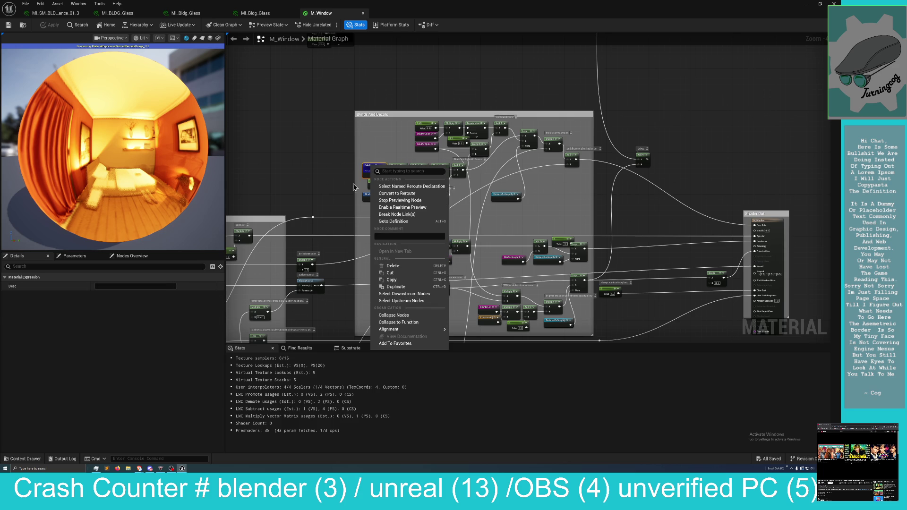
click(409, 205)
Pan and zoom across the M_Window graph to centre the Blinds And Decals group.
mouse_move(344, 232)
mouse_down()
mouse_move(367, 181)
mouse_move(382, 177)
mouse_move(326, 224)
mouse_up()
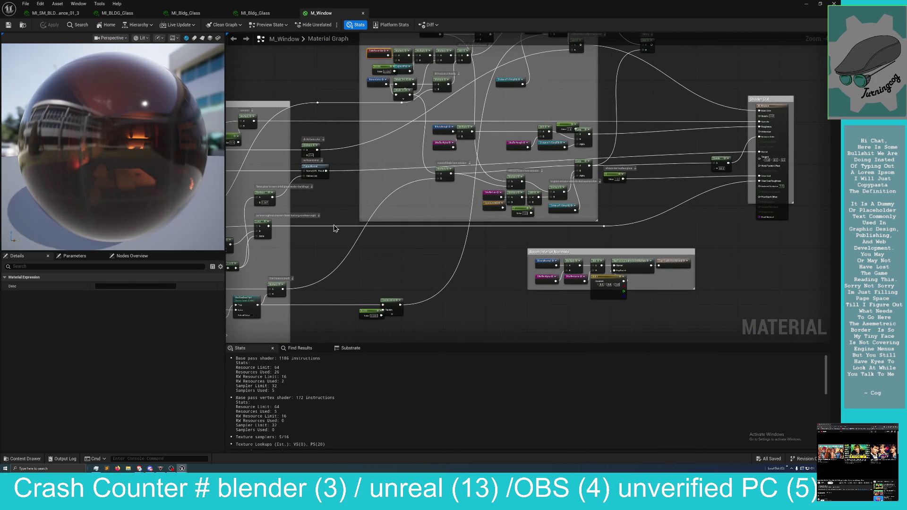
mouse_move(549, 308)
mouse_down()
mouse_move(380, 283)
mouse_move(356, 320)
mouse_move(501, 307)
mouse_move(652, 278)
mouse_up()
scroll(395, 286, up, 2)
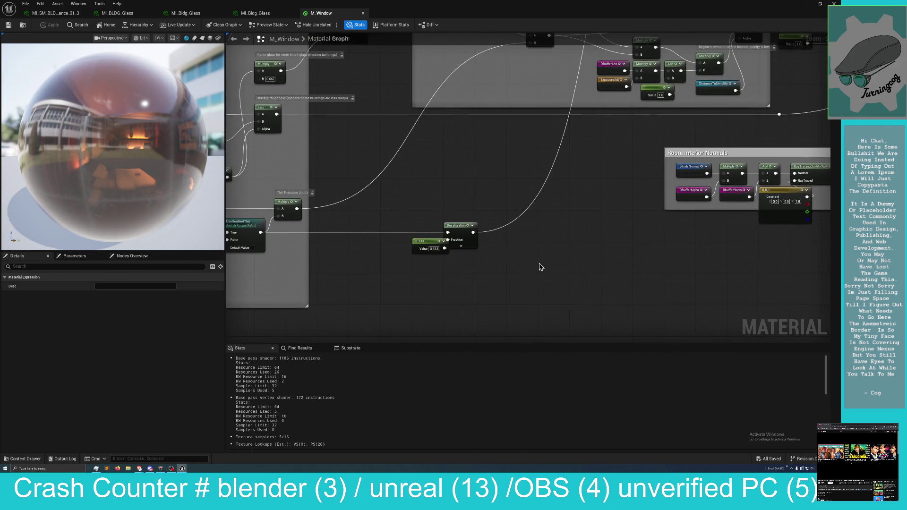
scroll(689, 223, up, 2)
mouse_move(688, 223)
mouse_down()
mouse_move(662, 263)
mouse_move(686, 259)
mouse_up()
drag(365, 193, 515, 339)
mouse_move(470, 203)
mouse_down()
mouse_move(415, 233)
mouse_move(415, 318)
mouse_up()
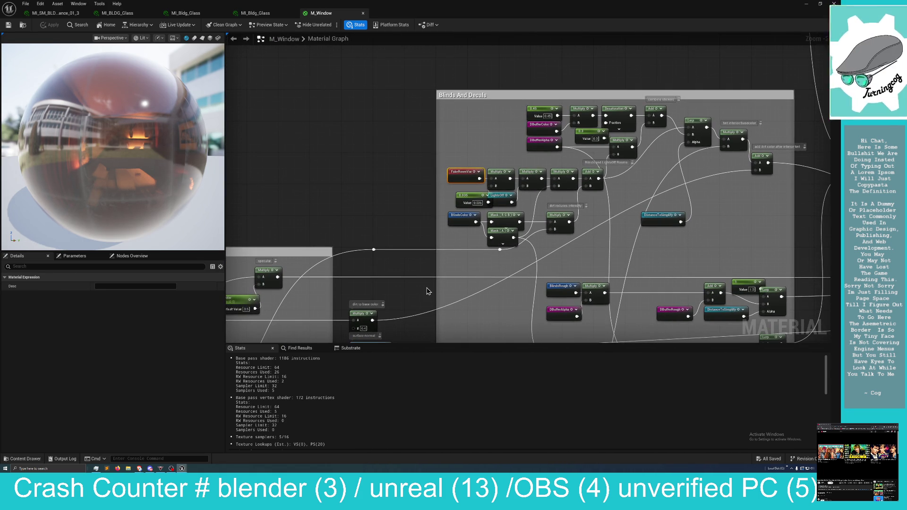
scroll(454, 307, down, 2)
scroll(496, 304, down, 3)
mouse_move(496, 304)
mouse_down()
mouse_move(451, 250)
mouse_move(415, 162)
mouse_move(385, 183)
mouse_move(395, 184)
mouse_move(454, 329)
mouse_move(461, 385)
mouse_up()
Centre the ConstructCell group and select its T_NoiseOffsets Texture Sample node, bringing up its options.
drag(425, 279, 460, 375)
mouse_move(471, 265)
mouse_down()
mouse_move(536, 263)
mouse_move(662, 153)
mouse_move(589, 172)
mouse_move(723, 98)
mouse_move(735, 73)
mouse_up()
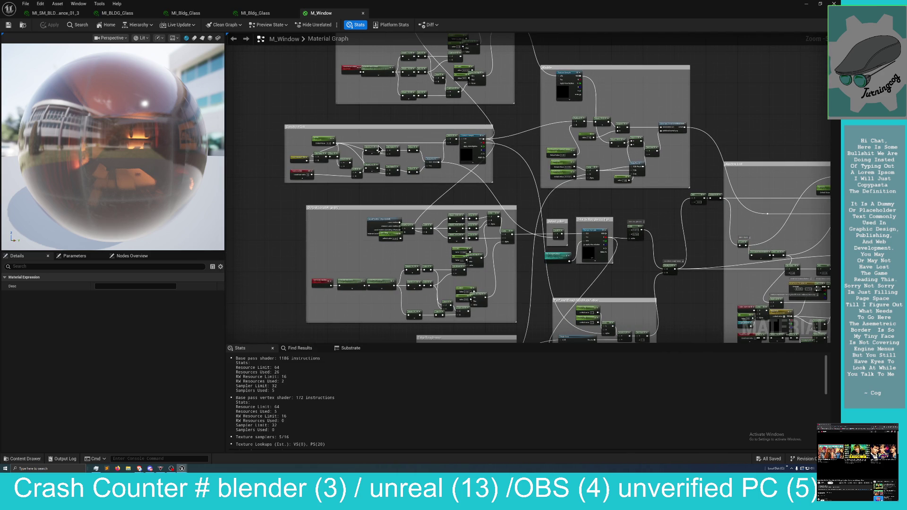
scroll(364, 193, up, 4)
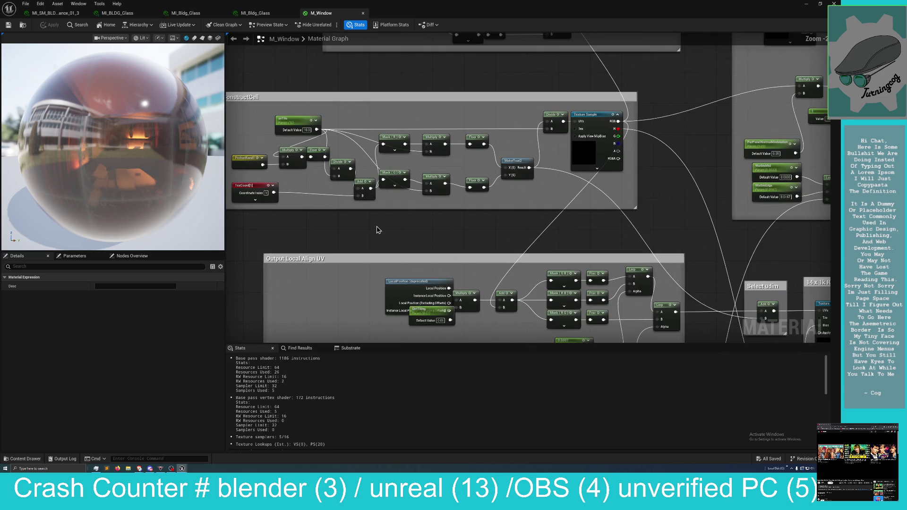
mouse_move(404, 244)
mouse_down()
mouse_move(427, 257)
mouse_move(391, 272)
mouse_move(407, 271)
mouse_up()
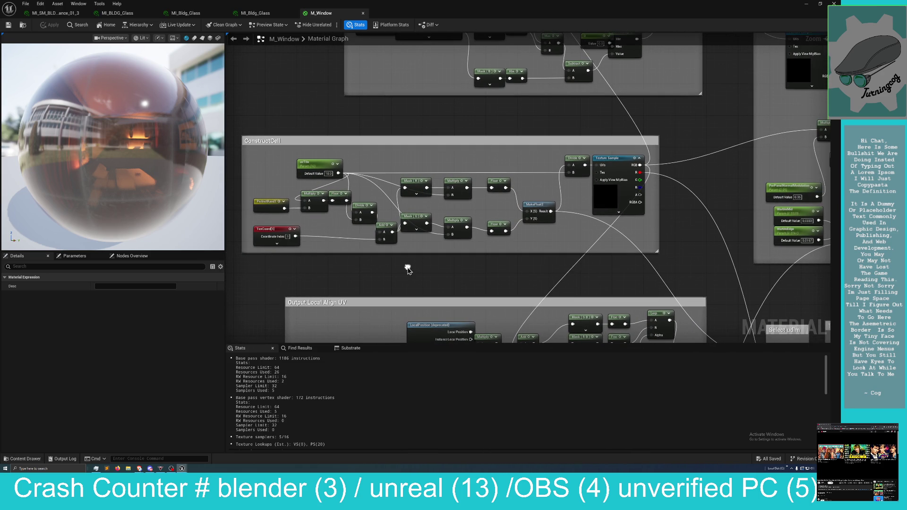
drag(497, 262, 478, 266)
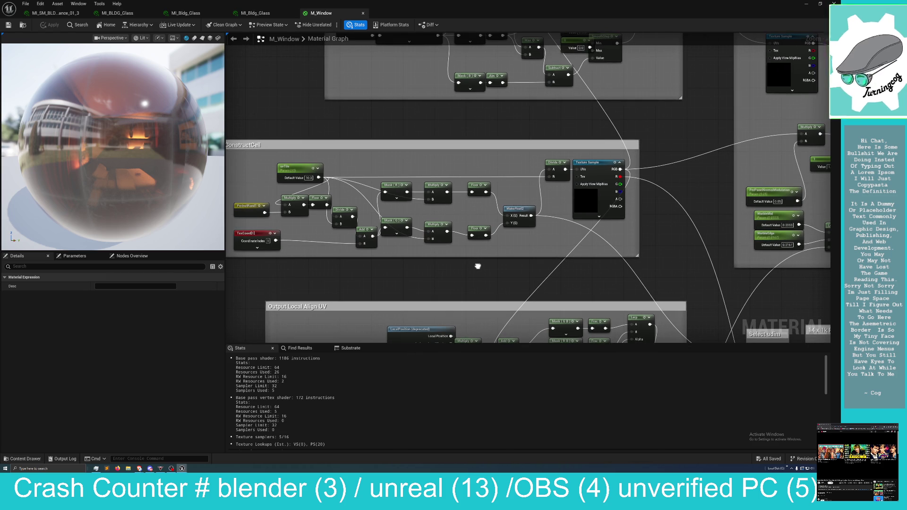
click(587, 199)
right_click(588, 203)
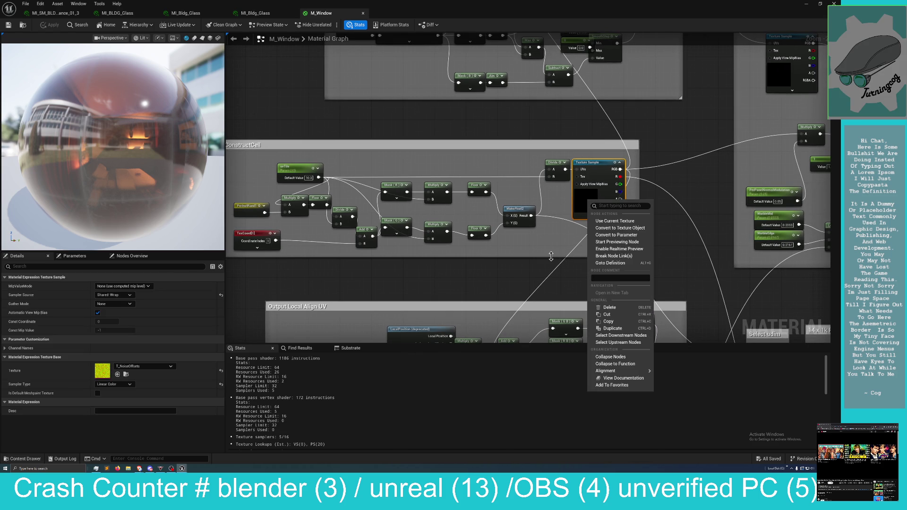
Dismiss the Texture Sample menu and zoom out over the roughness modulation and green comment groups.
click(516, 273)
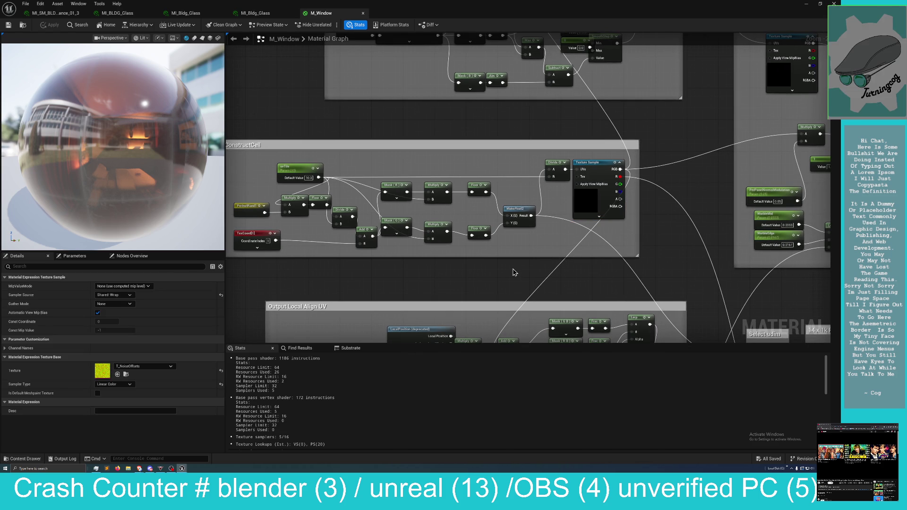
click(516, 270)
mouse_move(484, 267)
mouse_down()
mouse_move(553, 213)
mouse_move(538, 129)
mouse_move(462, 55)
mouse_move(489, 108)
mouse_up()
mouse_move(632, 224)
mouse_down()
mouse_move(579, 170)
mouse_move(487, 145)
mouse_move(629, 72)
mouse_up()
scroll(486, 144, down, 5)
mouse_move(314, 45)
mouse_down()
mouse_move(470, 93)
mouse_move(571, 87)
mouse_move(575, 75)
mouse_up()
Inspect the green group's Texture Object nodes, including TCA_1x1x1_Rooms set to Linear Color.
scroll(575, 75, up, 6)
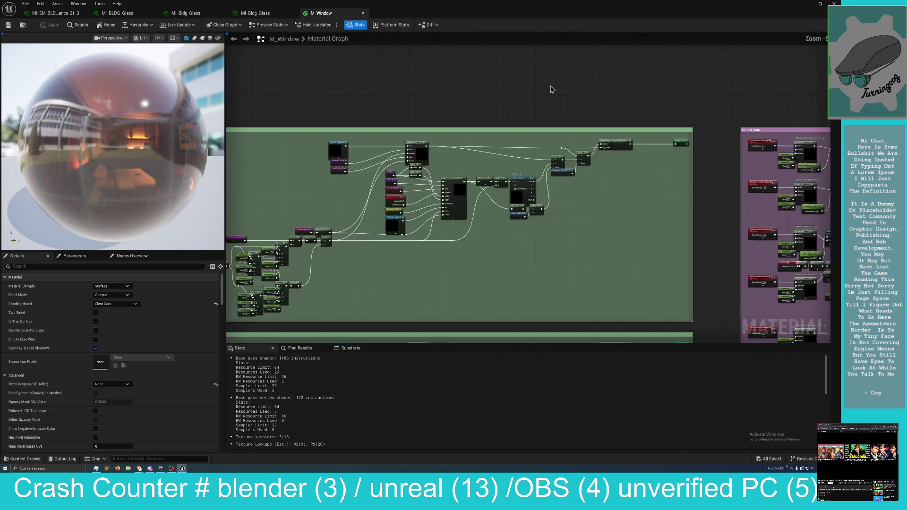
scroll(575, 75, down, 2)
mouse_move(574, 95)
mouse_down()
mouse_move(628, 147)
mouse_move(695, 125)
mouse_move(396, 281)
mouse_up()
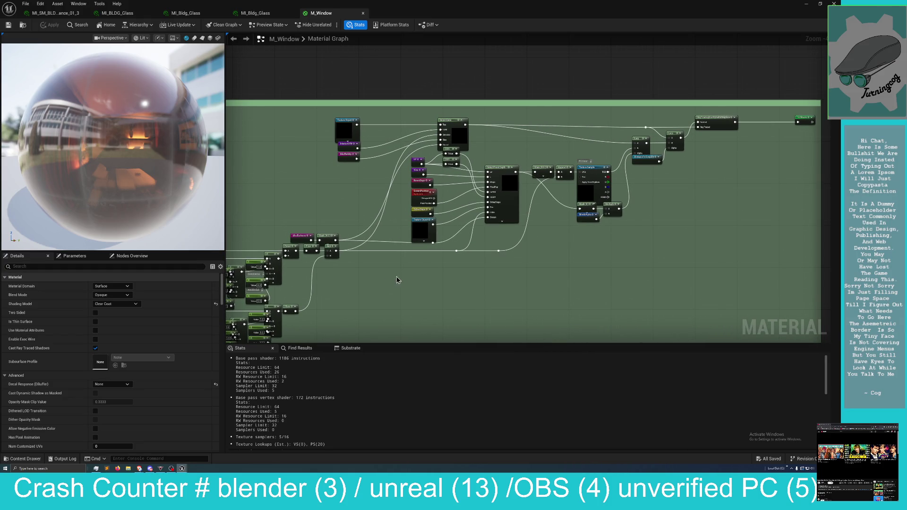
drag(451, 283, 398, 305)
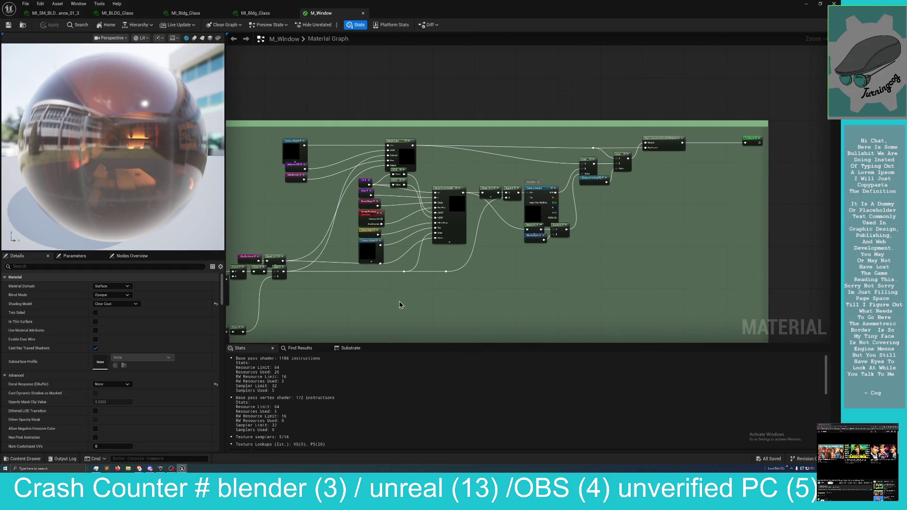
click(369, 241)
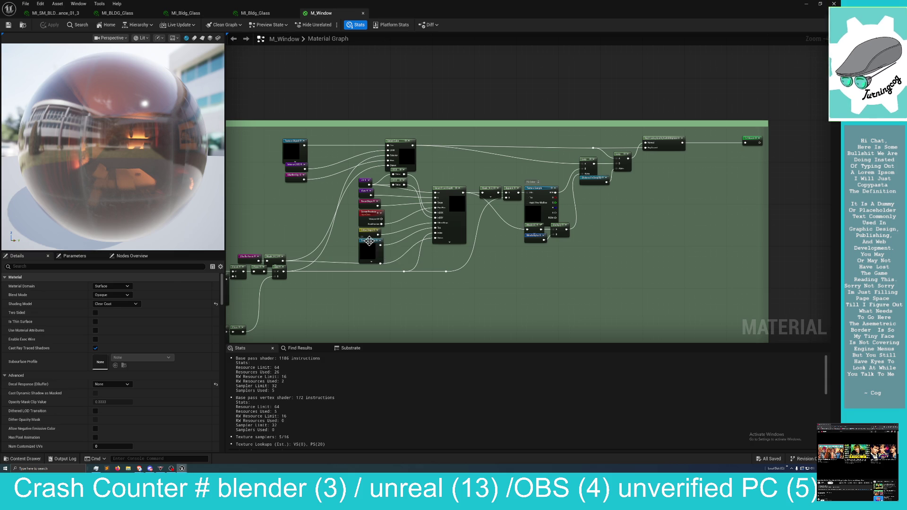
click(293, 141)
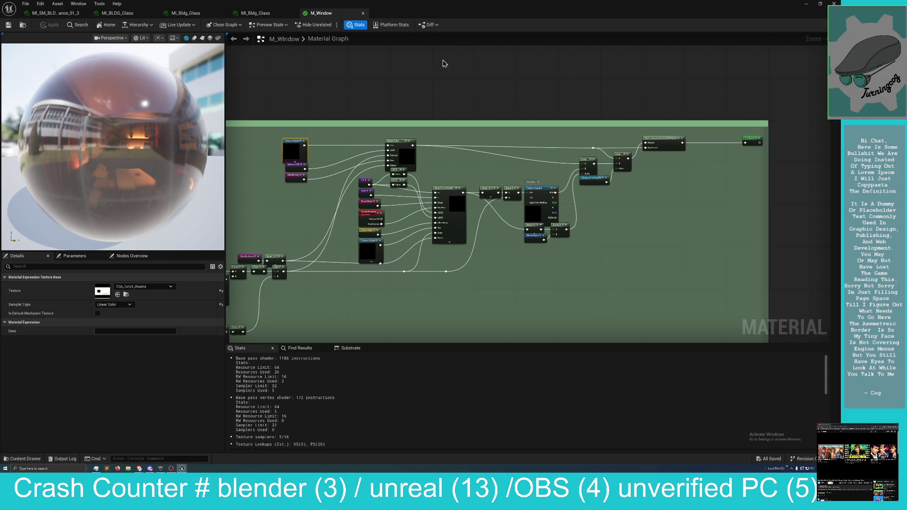
Restore the material editor, enlarge the Content Browser on RoomInteriors/Arrays, and move the editor aside.
double_click(478, 5)
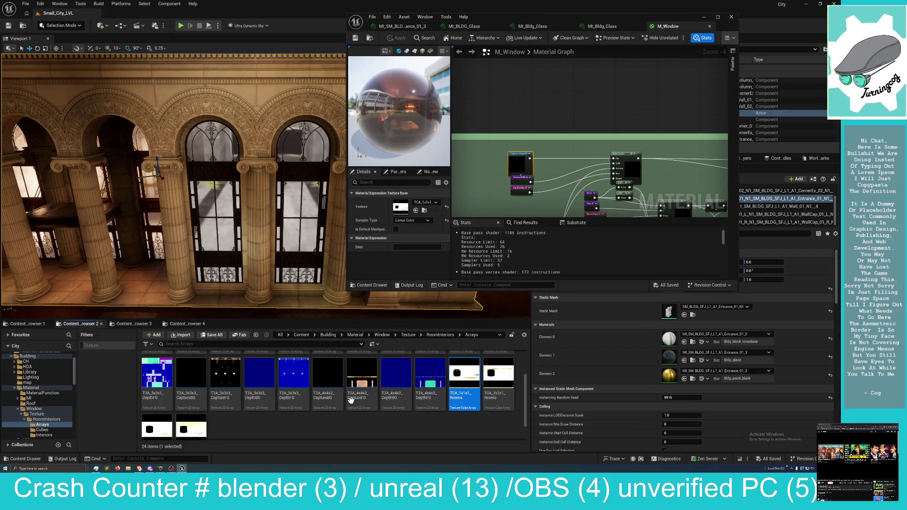
scroll(373, 422, up, 1)
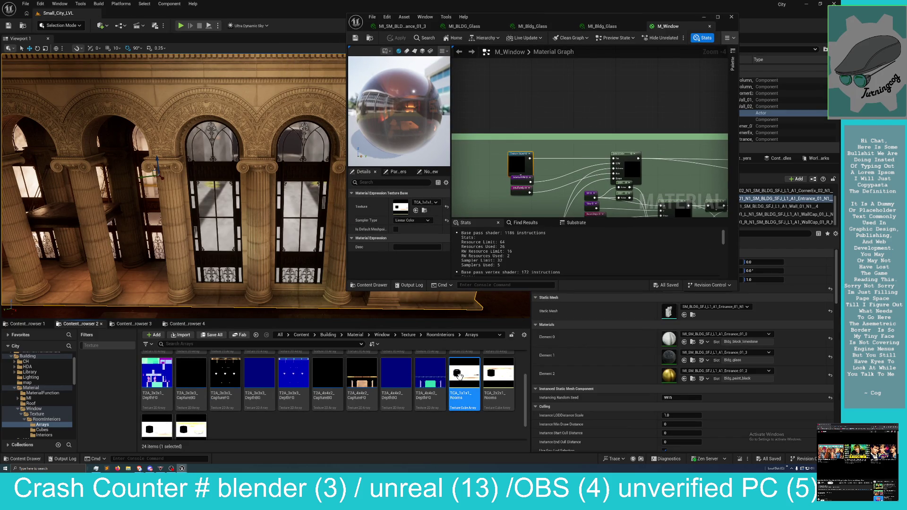
scroll(336, 411, down, 1)
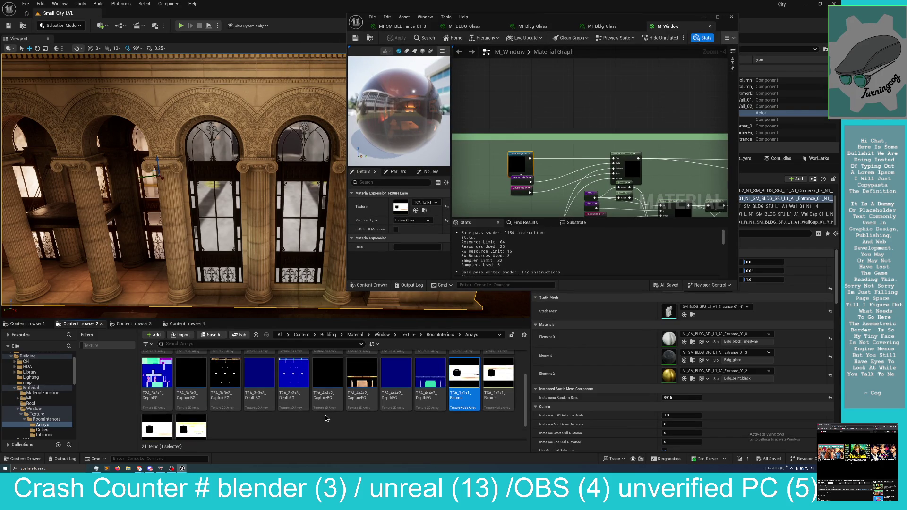
scroll(330, 411, up, 2)
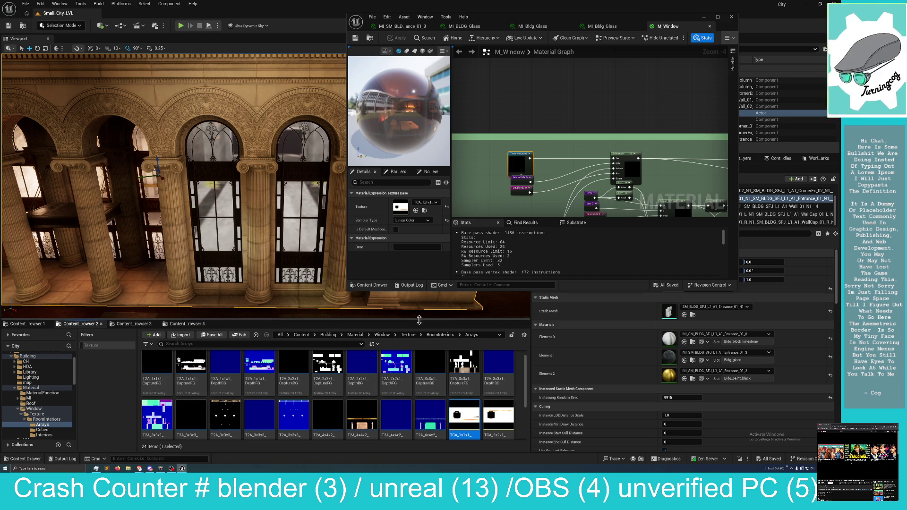
drag(418, 317, 418, 177)
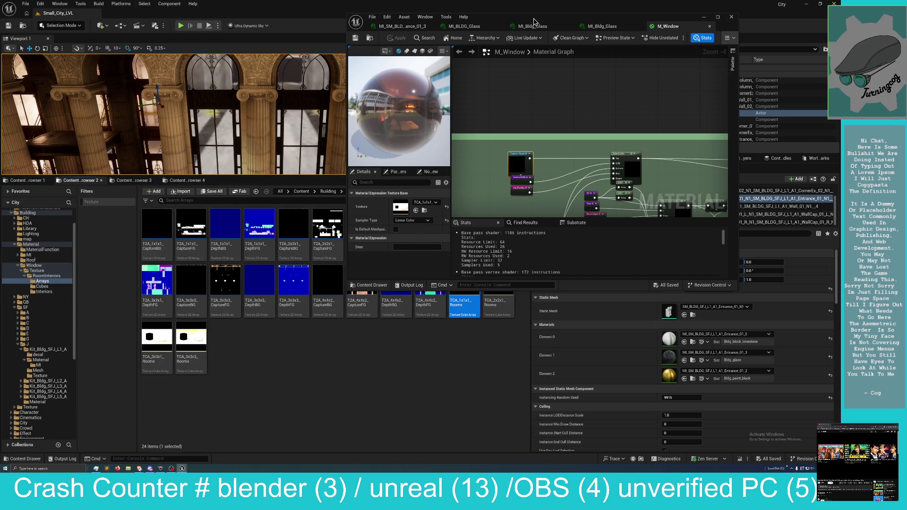
drag(625, 16, 906, 33)
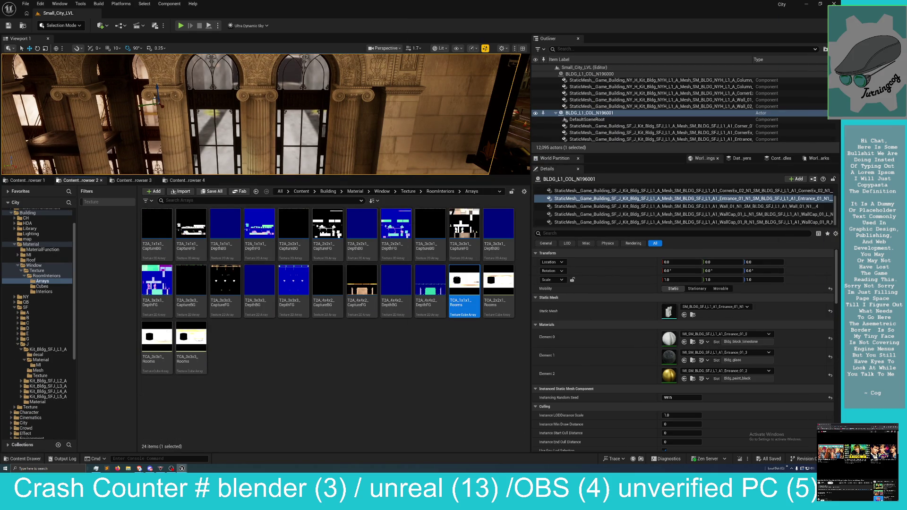
Bring the material editor back onscreen, widen it, and switch to the MI_Bldg_Glass instance.
mouse_move(906, 86)
mouse_down()
mouse_move(720, 86)
mouse_move(651, 56)
mouse_up()
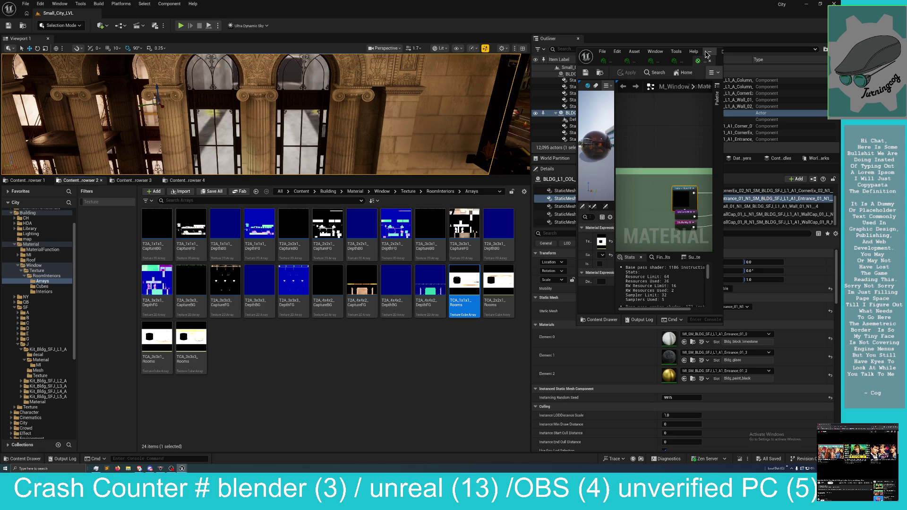
mouse_move(723, 60)
mouse_down()
mouse_move(758, 64)
mouse_move(711, 53)
mouse_move(370, 185)
mouse_move(266, 1)
mouse_up()
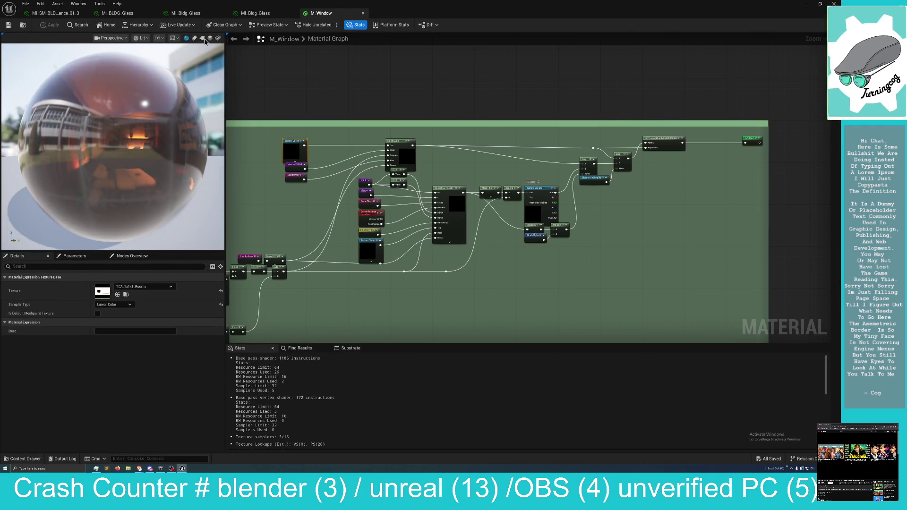
click(257, 13)
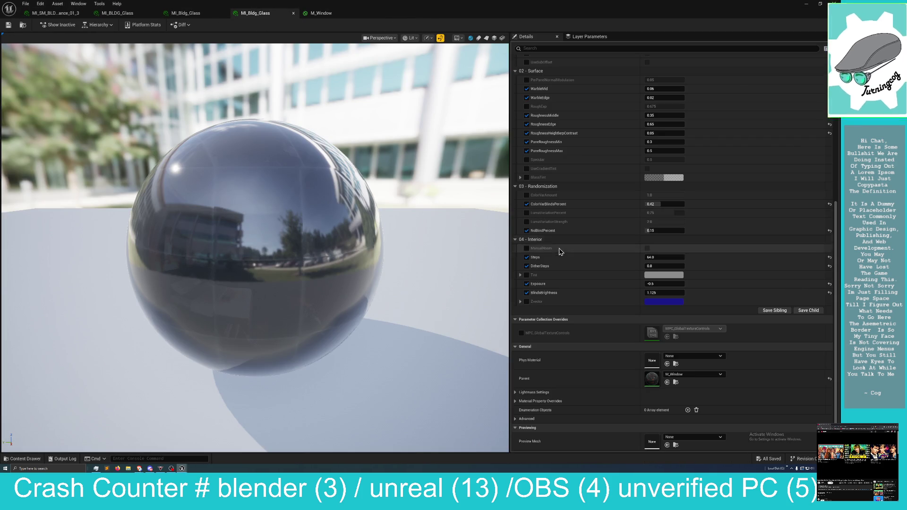
Scroll MI_Bldg_Glass's parameter groups and enable the override for ManualRoom under 04 - Interior.
scroll(555, 314, up, 1)
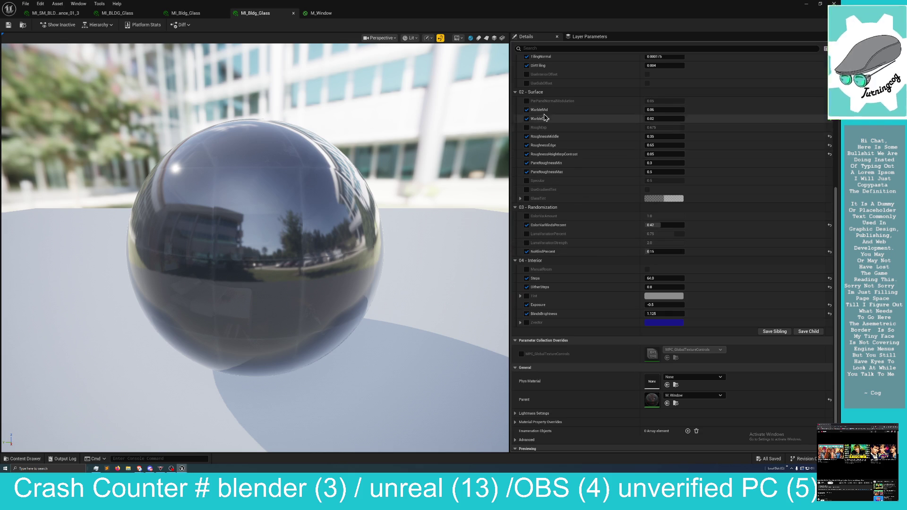
scroll(573, 152, up, 3)
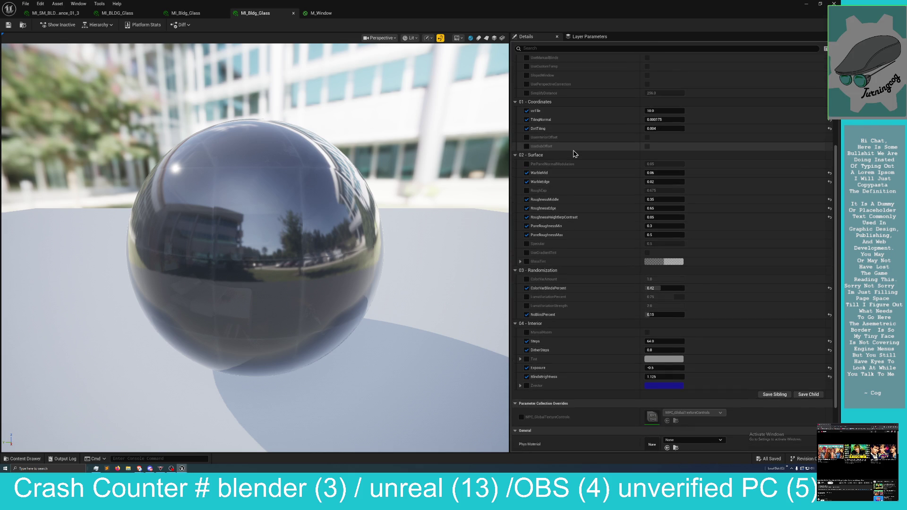
scroll(573, 156, up, 5)
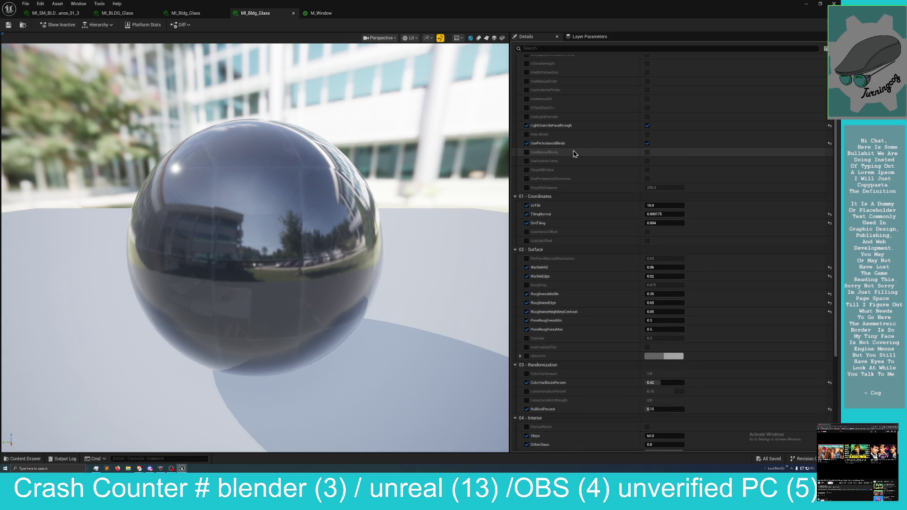
scroll(571, 179, up, 2)
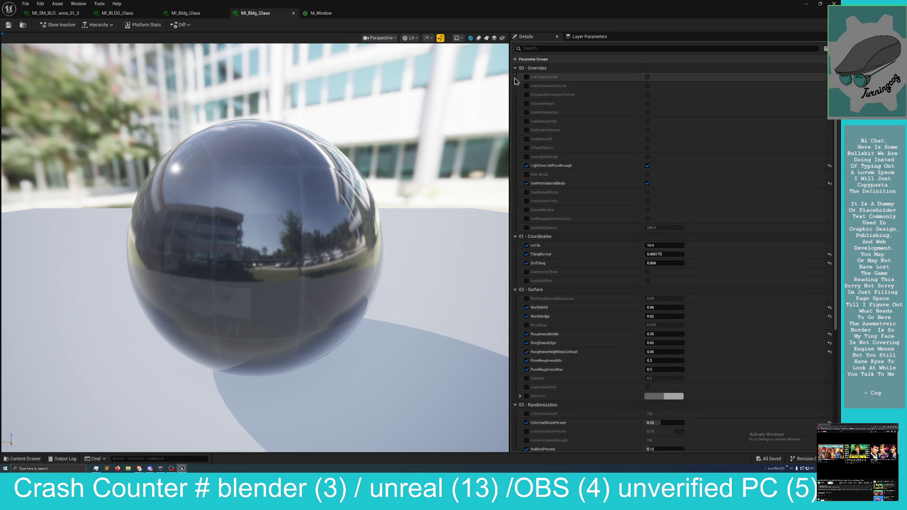
scroll(562, 227, down, 10)
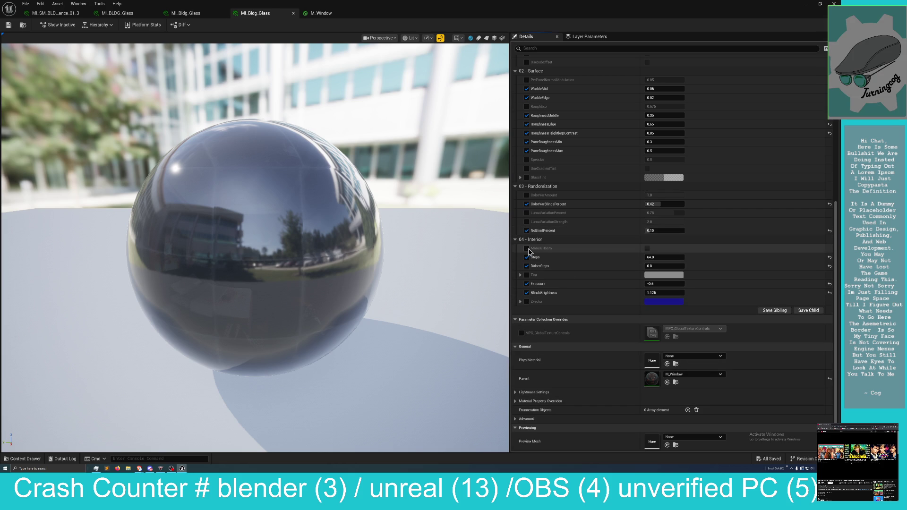
click(527, 249)
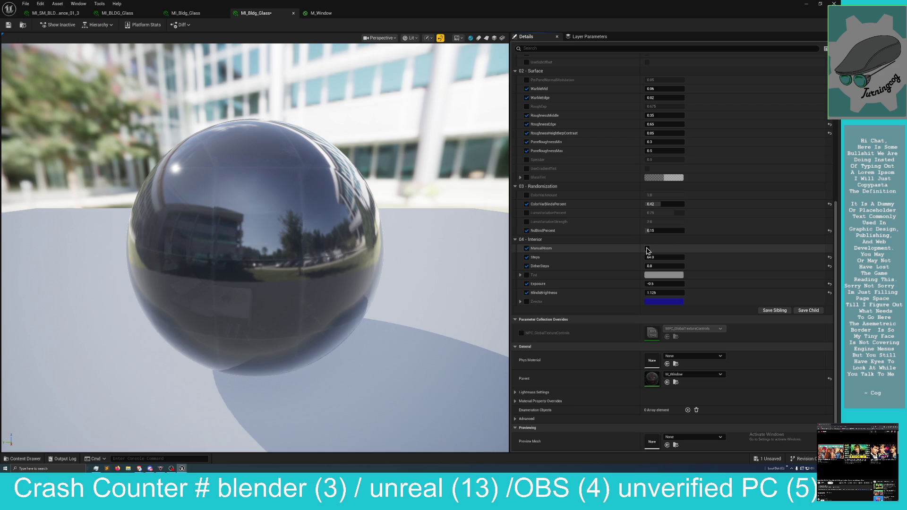
Toggle ManualRoom on and off, remove its override, and float the MI_Bldg_Glass editor.
click(647, 249)
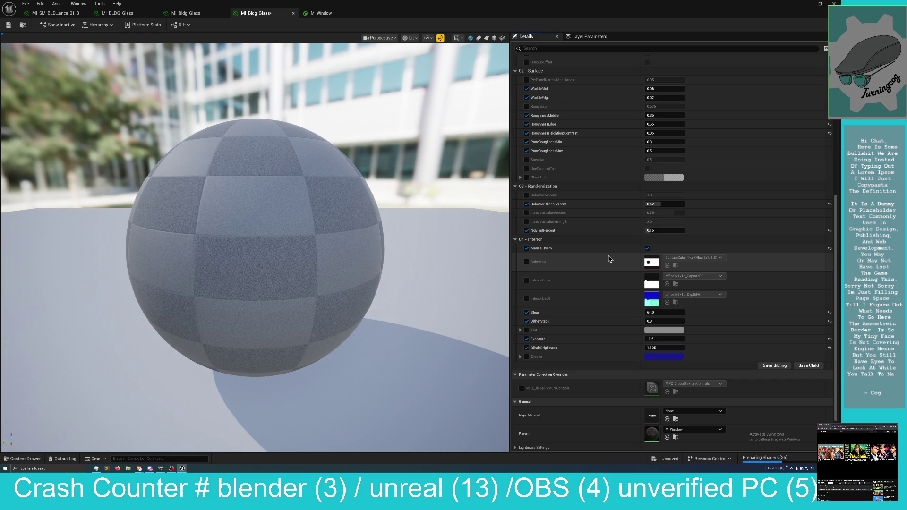
click(648, 249)
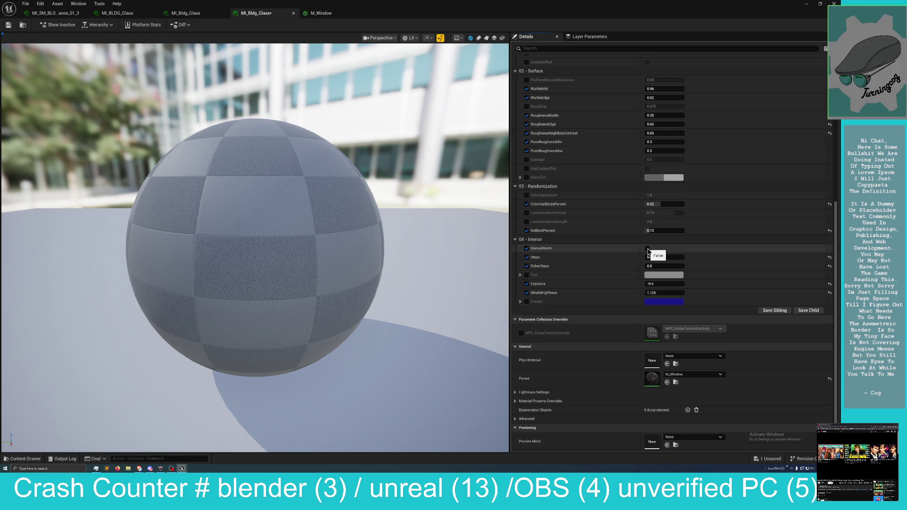
click(527, 248)
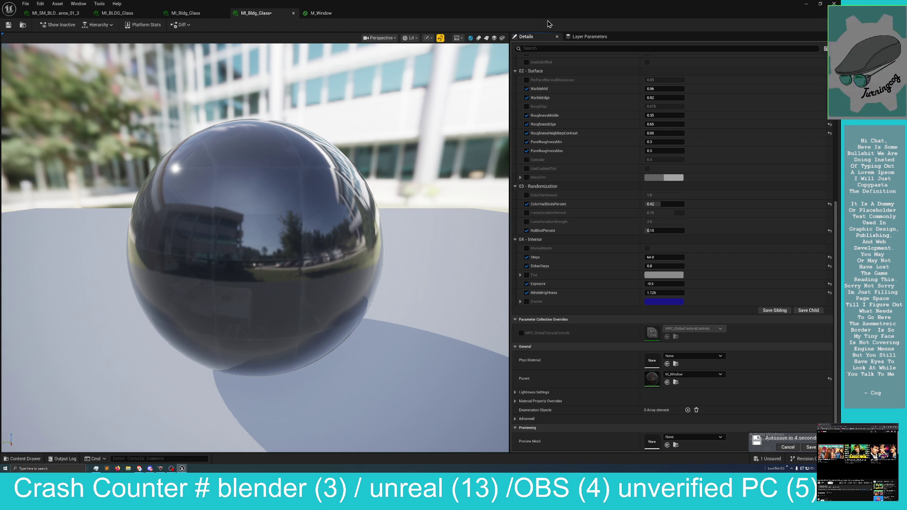
mouse_move(563, 12)
mouse_down()
mouse_move(567, 19)
mouse_move(548, 24)
mouse_move(630, 93)
mouse_up()
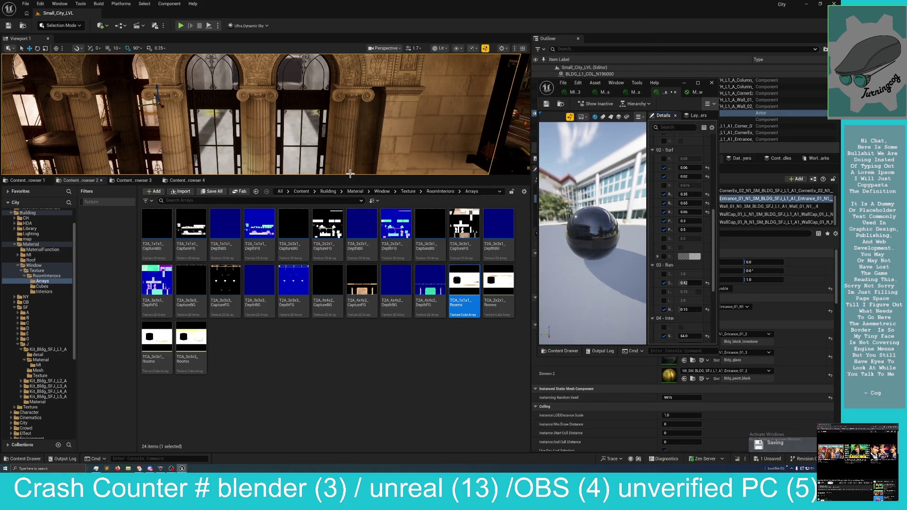
Enlarge the level viewport and dismiss a wall piece's context menu.
mouse_move(357, 176)
mouse_down()
mouse_move(369, 280)
mouse_move(368, 255)
mouse_up()
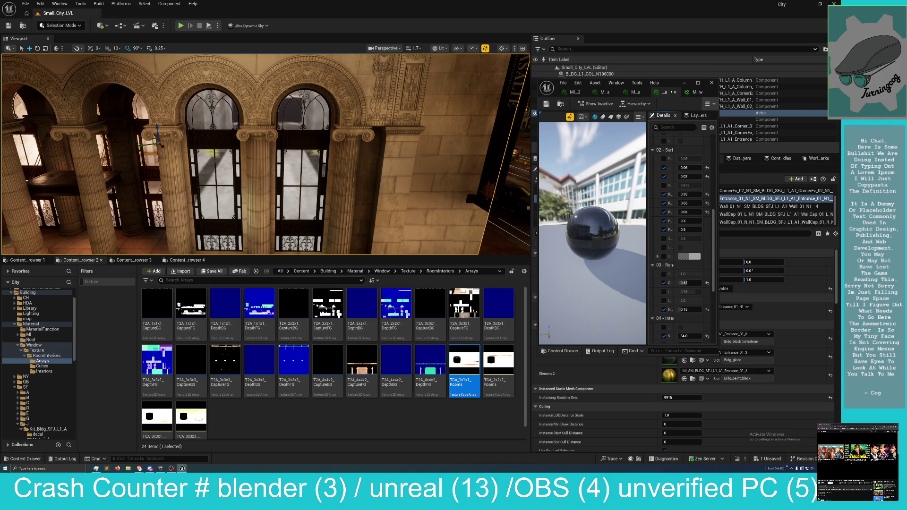
right_click(357, 159)
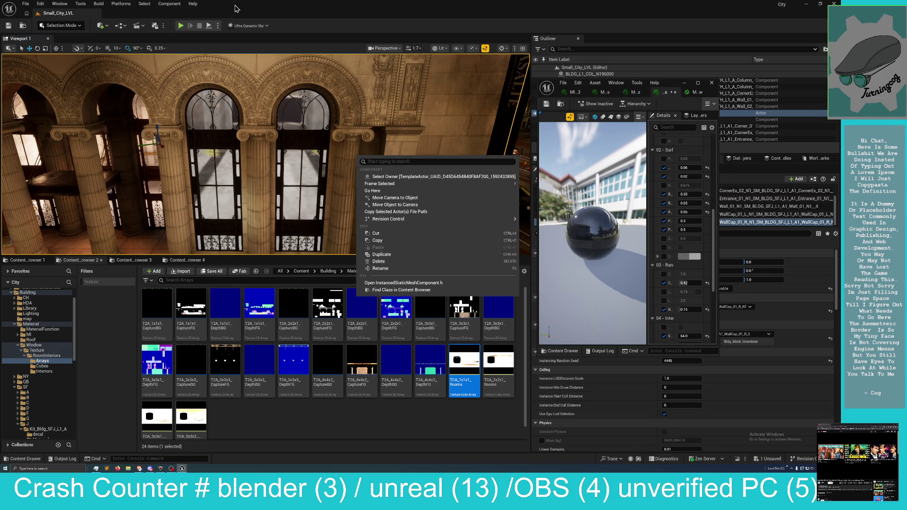
click(238, 9)
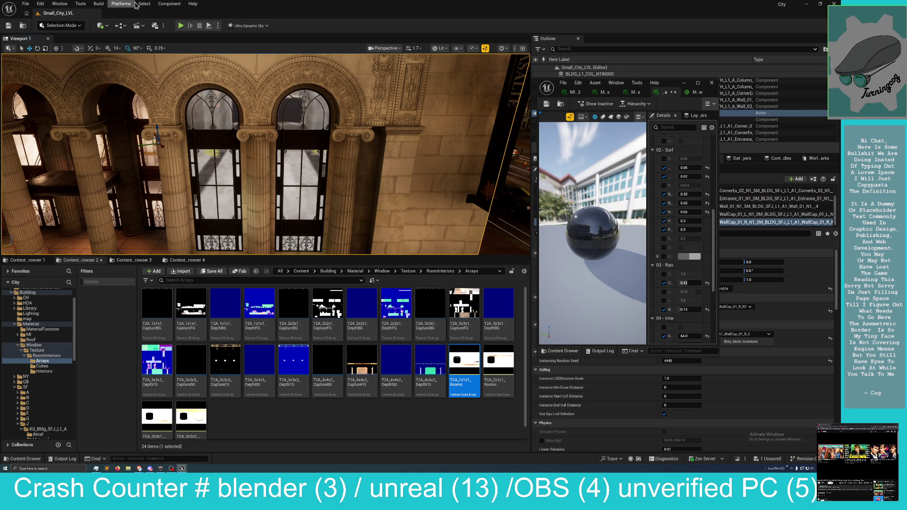
Cancel selecting all 11,815 actors, then clear the selection with Select > Unselect All.
click(144, 4)
click(144, 4)
click(160, 27)
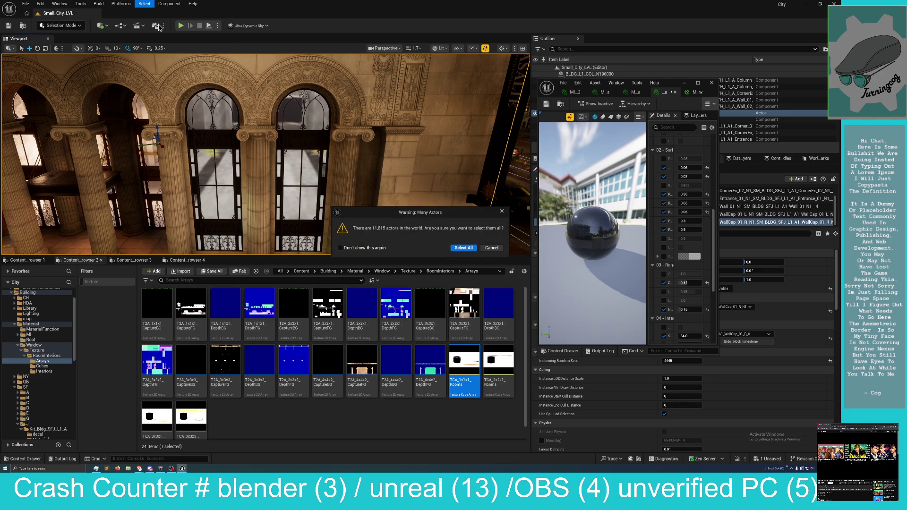
click(492, 246)
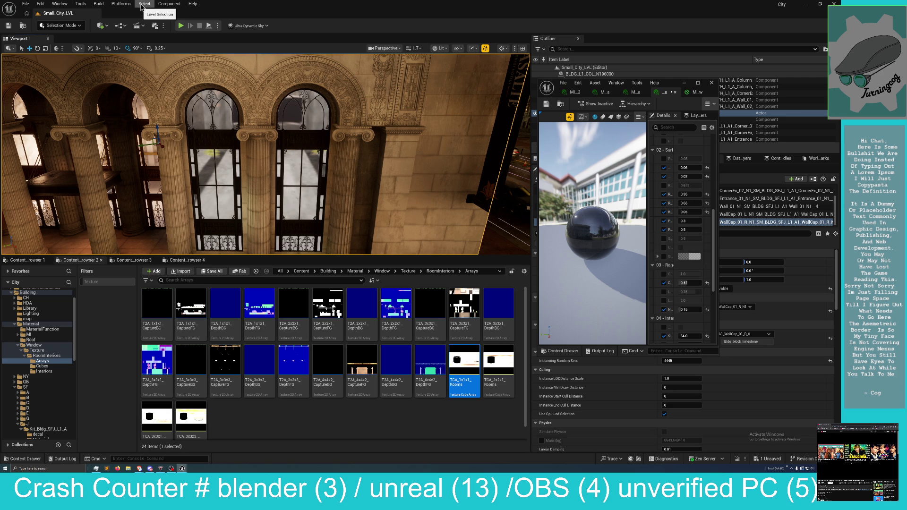
click(144, 4)
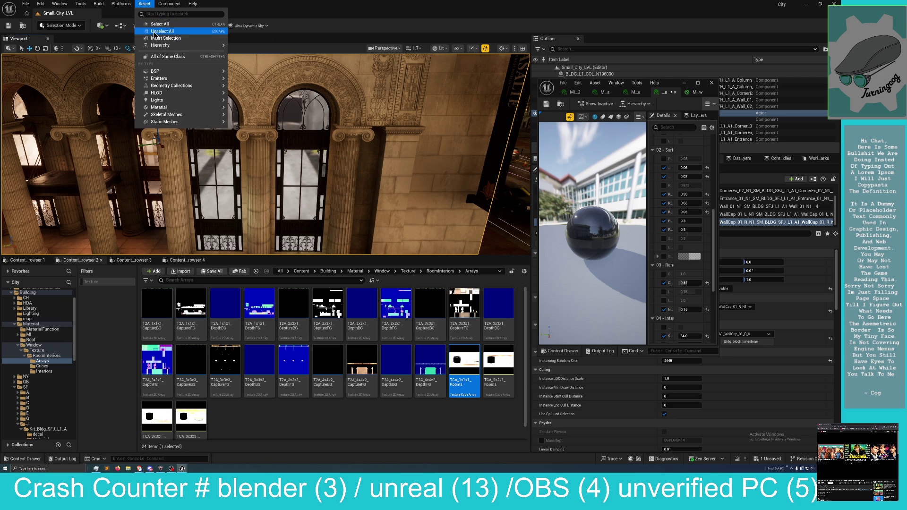
click(154, 31)
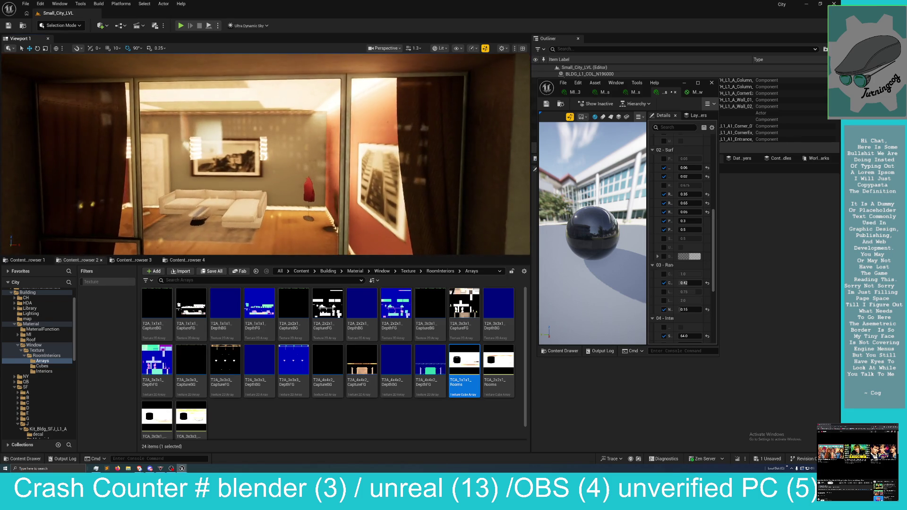
Dolly the camera back to the facade's fake-room windows and enlarge the viewport over the Content Browser.
scroll(332, 169, down, 5)
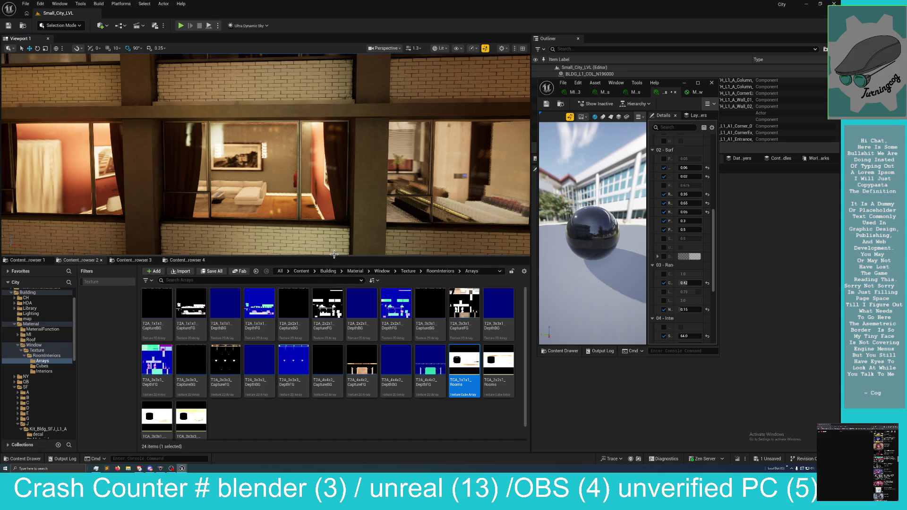
drag(333, 258, 334, 303)
Fine-tune the viewport height to frame the lit interiors, then switch to another application.
drag(335, 304, 334, 300)
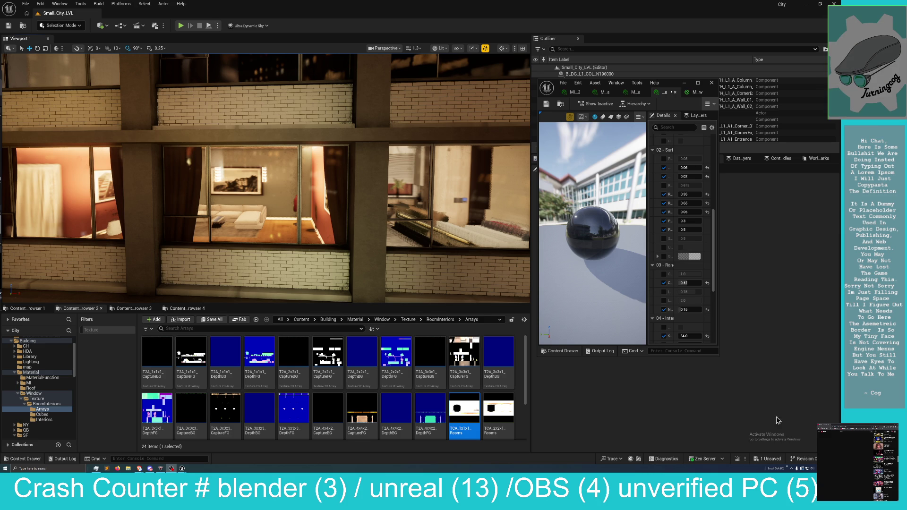
key(alt+Tab)
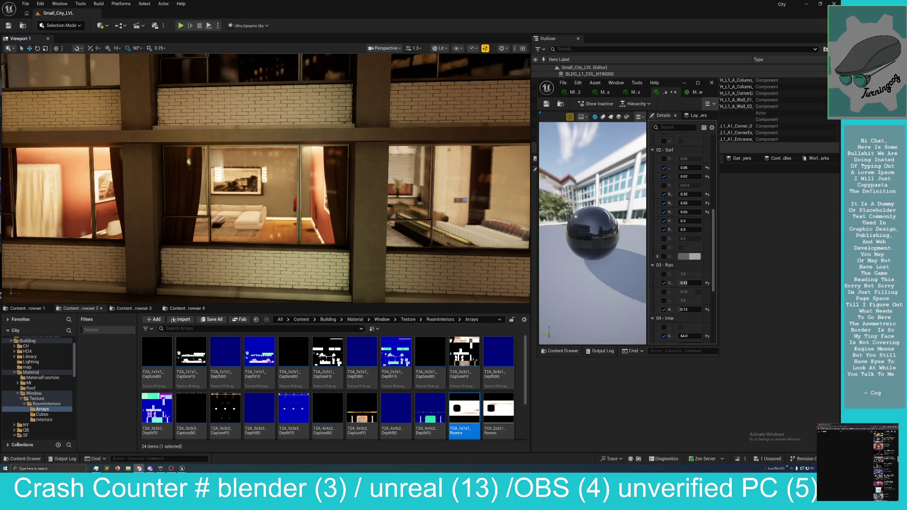